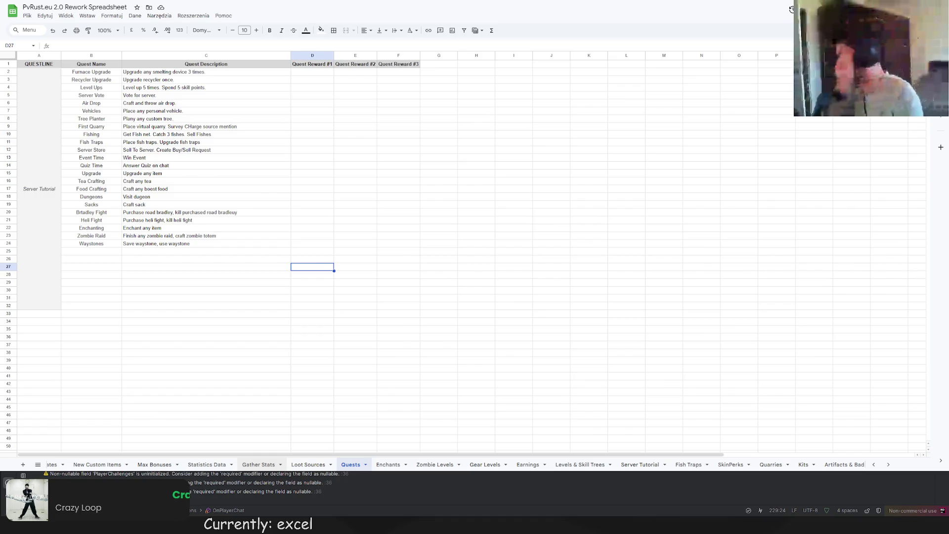
- Browse the workbook's tabs from Quests past Loot Sources to the empty Zombie Levels sheet
{"action": "right_click", "coordinate": [353, 465]}
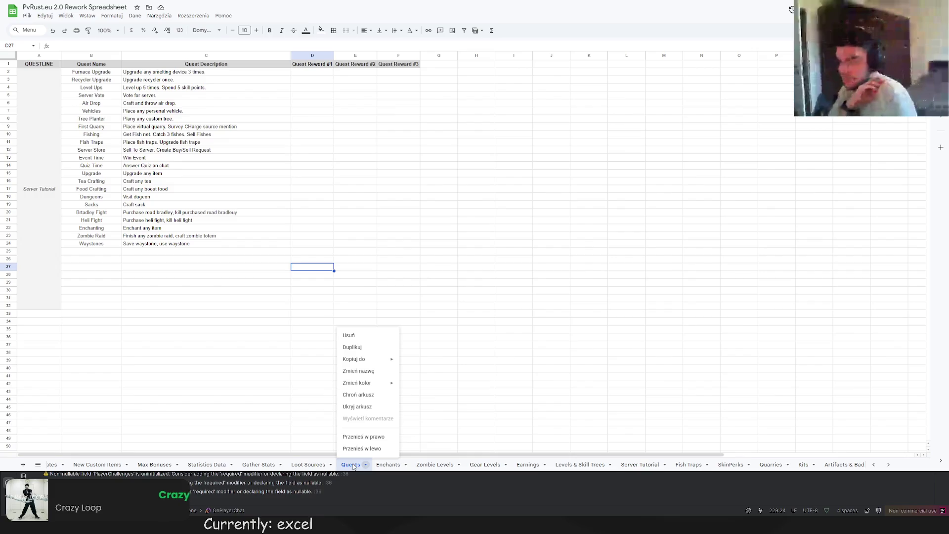
{"action": "left_click", "coordinate": [231, 368]}
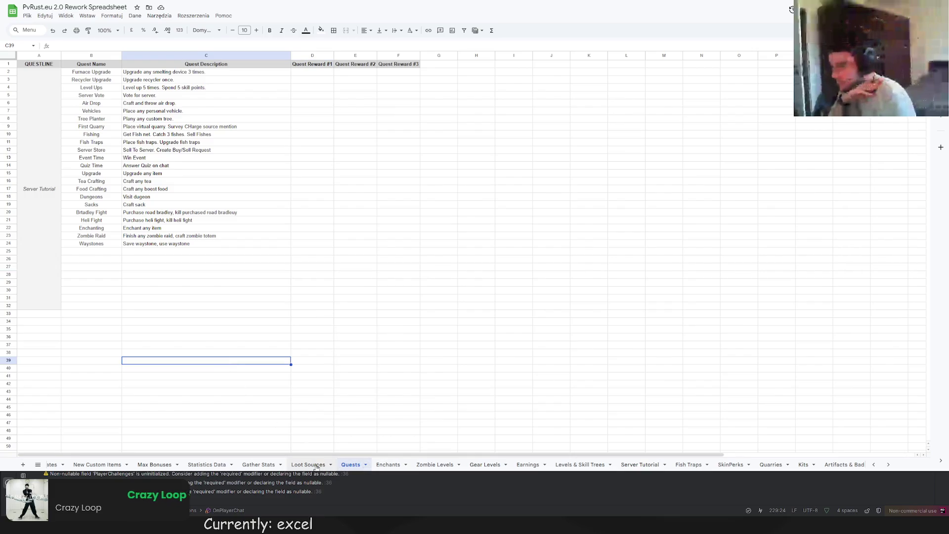
{"action": "left_click", "coordinate": [318, 466]}
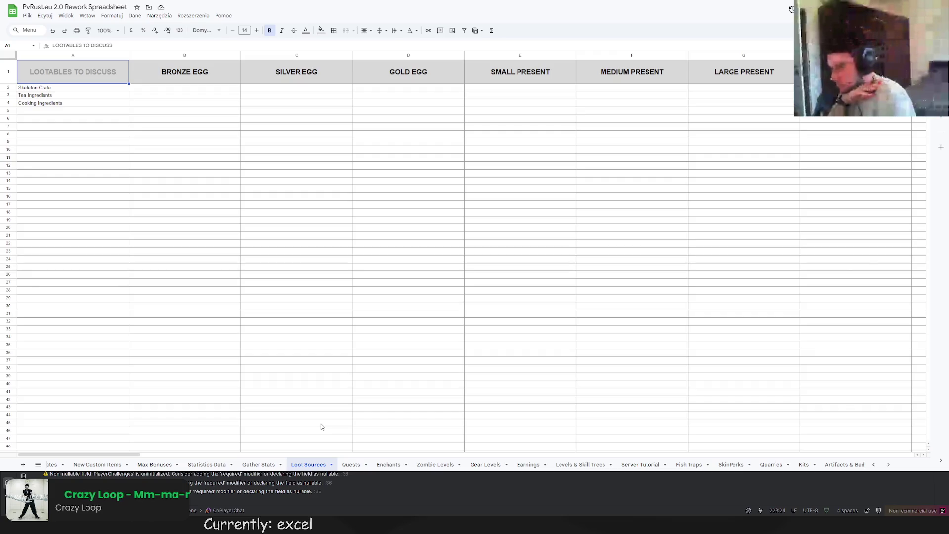
{"action": "left_click", "coordinate": [434, 465]}
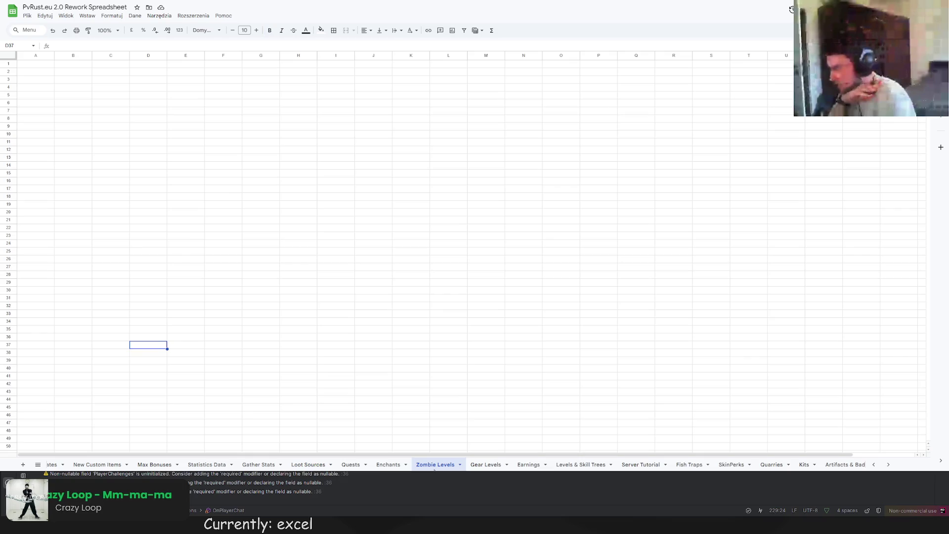
- On the Zombie Levels sheet, enter the header 'Level' in cell A1
{"action": "left_click", "coordinate": [395, 465]}
{"action": "left_click", "coordinate": [430, 465]}
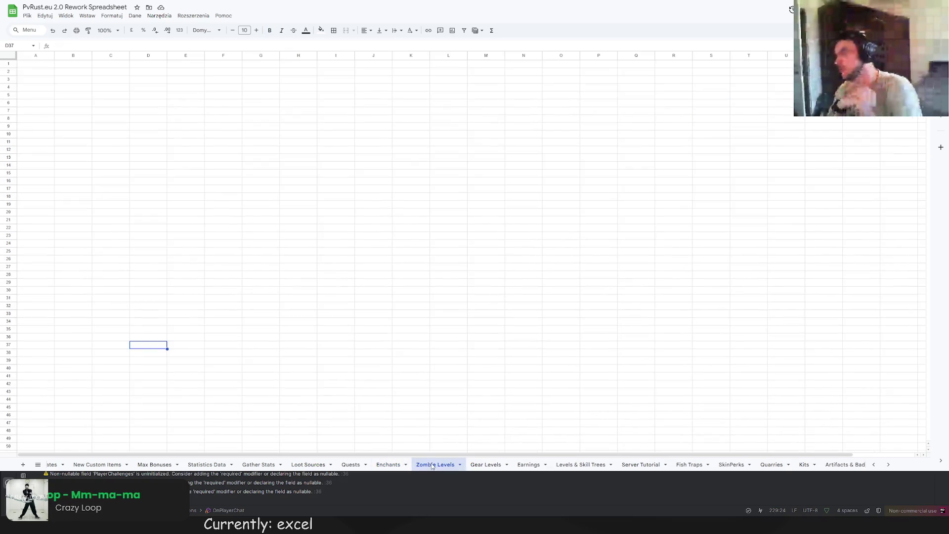
{"action": "double_click", "coordinate": [39, 63]}
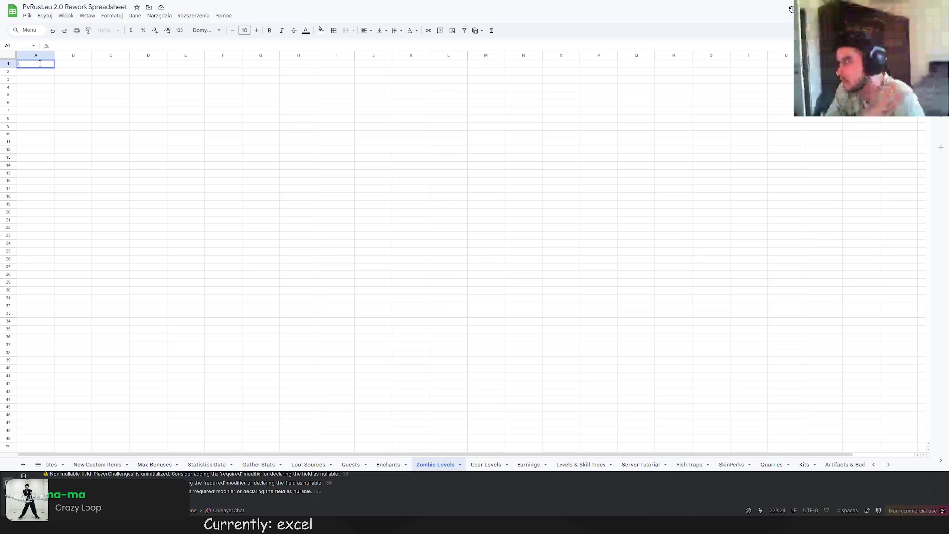
{"action": "type", "text": "Level"}
{"action": "key", "text": "Return"}
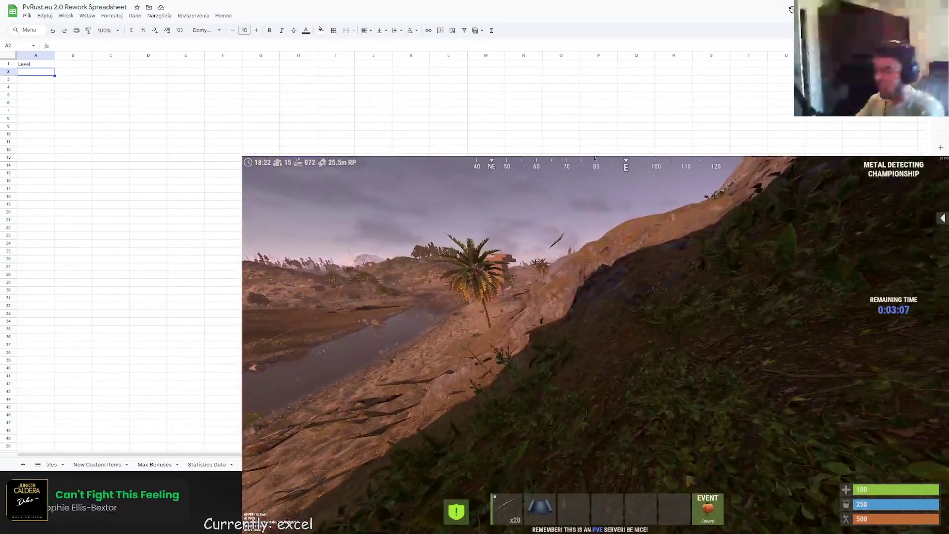
- Run the disconnect command in the Rust console to leave the current server
{"action": "key", "text": "Tab"}
{"action": "key", "text": "Return"}
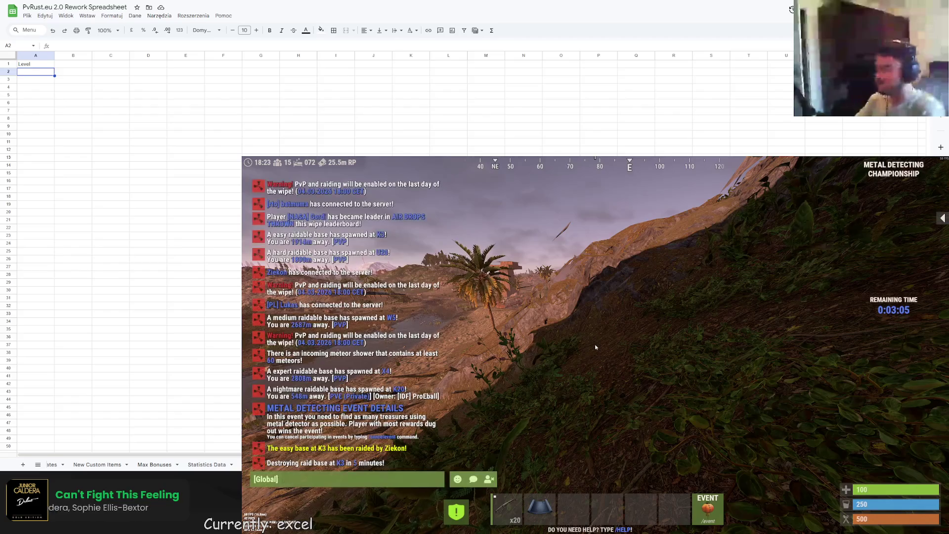
{"action": "key", "text": "Return"}
{"action": "key", "text": "F1"}
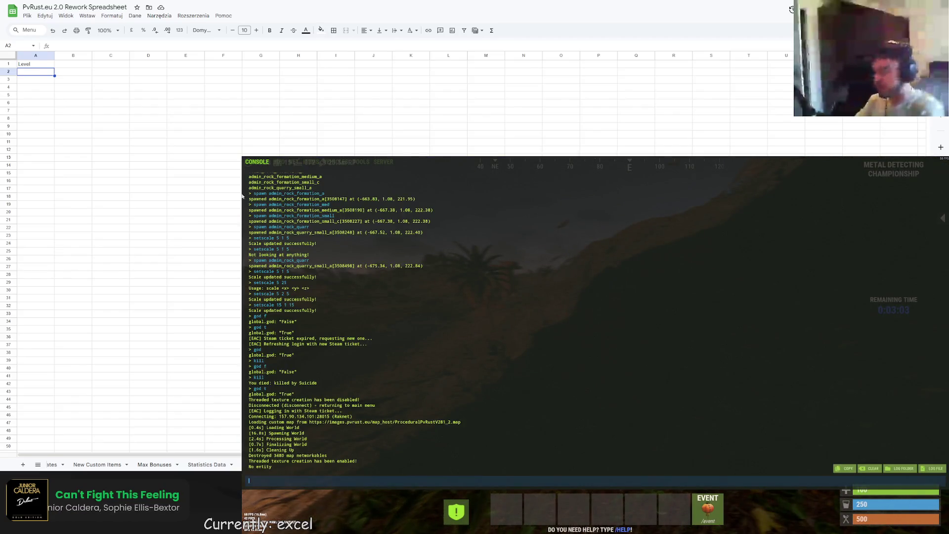
{"action": "type", "text": "disconnect"}
{"action": "key", "text": "Return"}
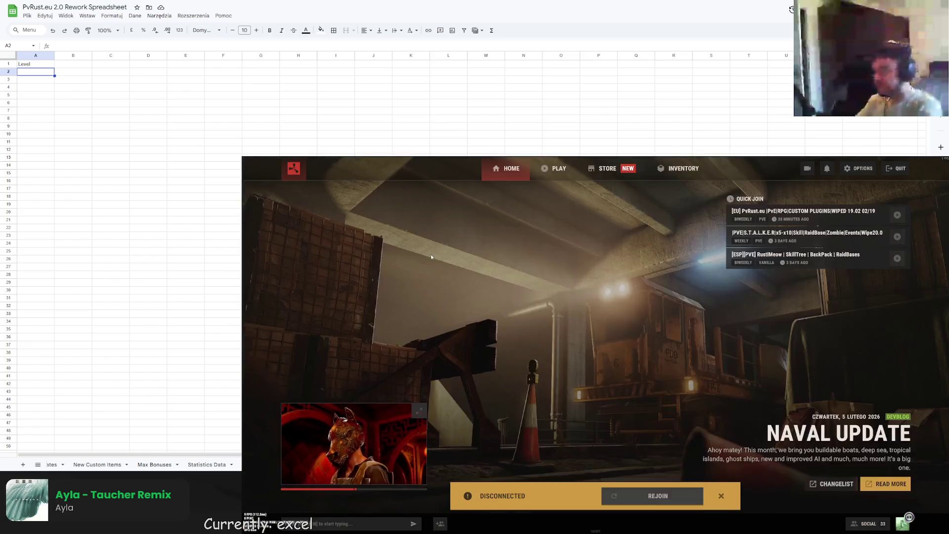
- Check the first server in the browser, then run connect localhost:28015 from the console
{"action": "left_click", "coordinate": [554, 168]}
{"action": "left_click", "coordinate": [600, 251]}
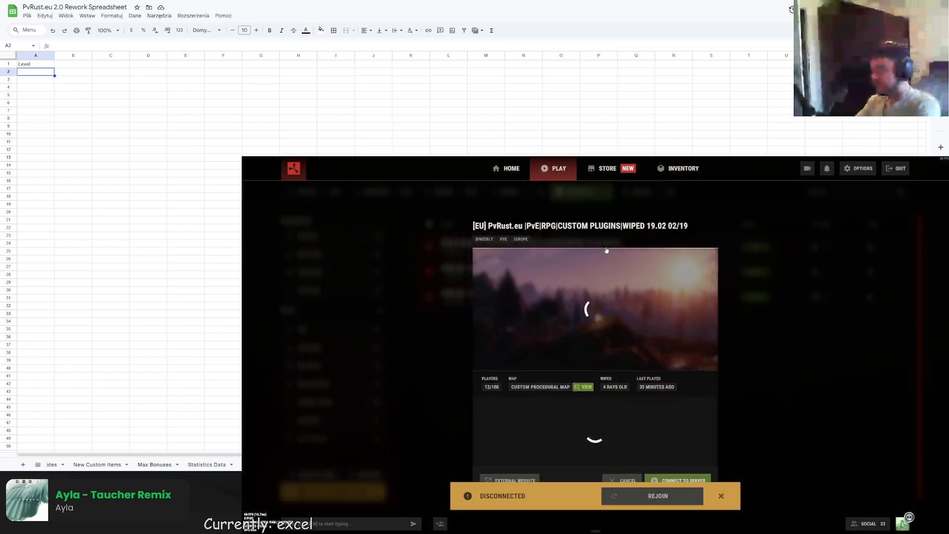
{"action": "key", "text": "Escape"}
{"action": "key", "text": "F1"}
{"action": "type", "text": "donnect loca"}
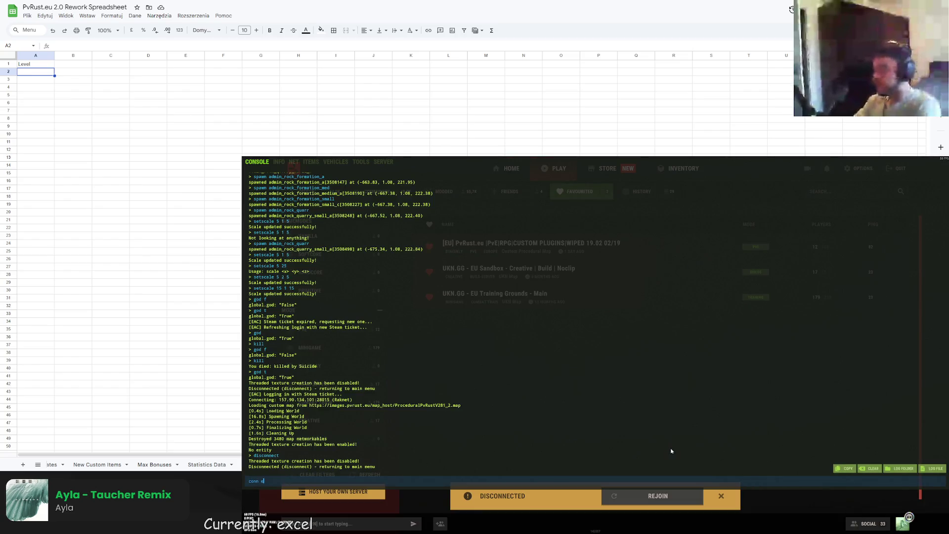
{"action": "type", "text": "lhost:28015"}
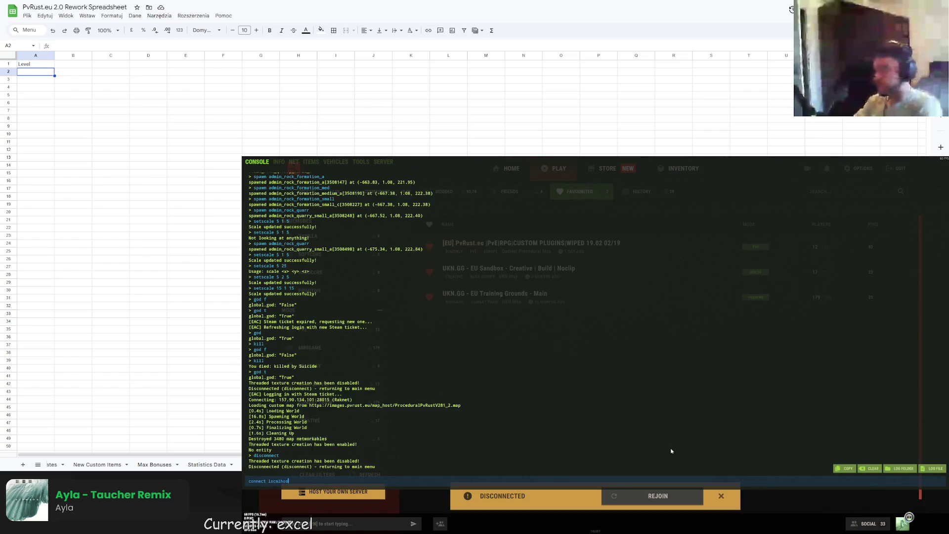
{"action": "key", "text": "Return"}
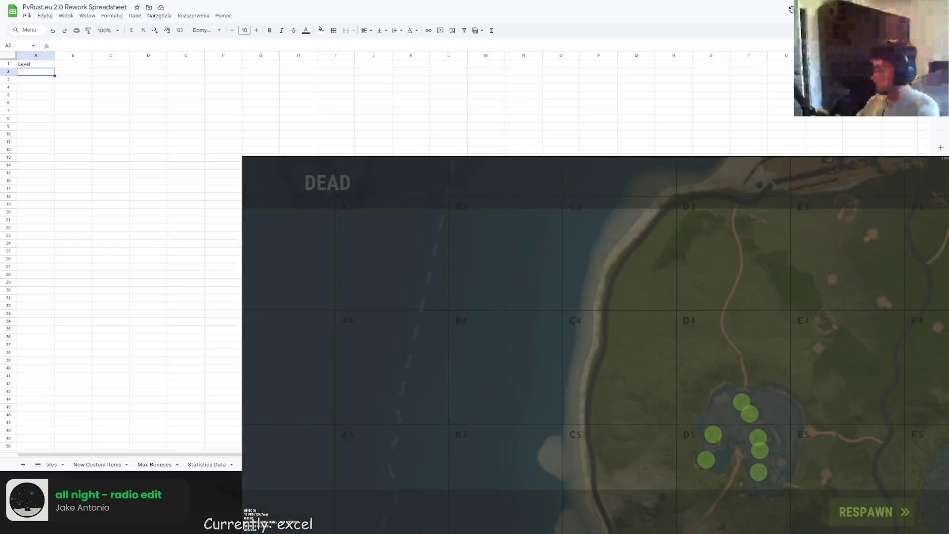
{"action": "left_click", "coordinate": [889, 513]}
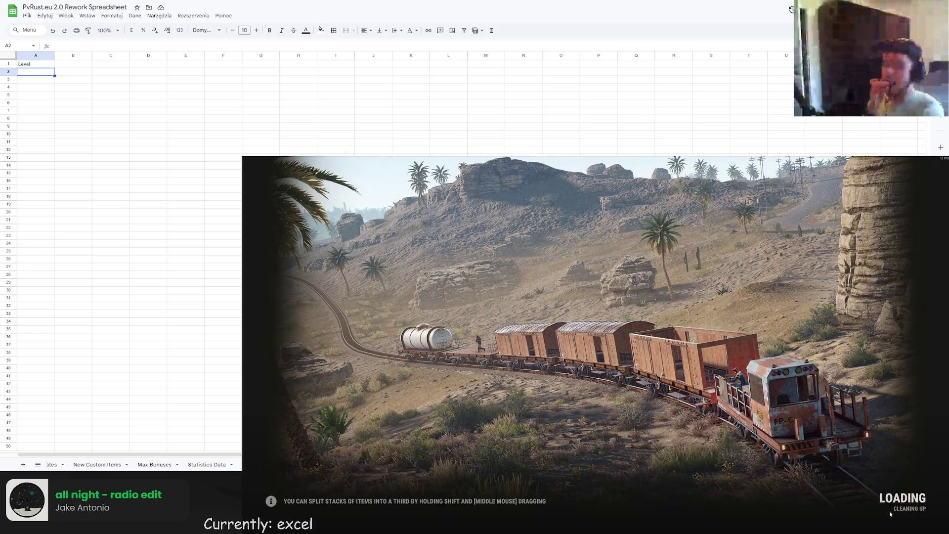
{"action": "key", "text": "w"}
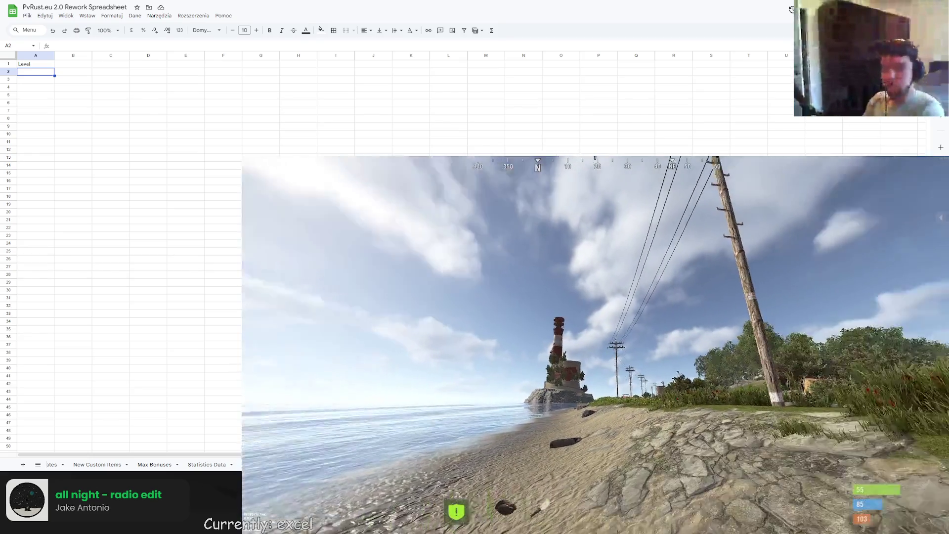
{"action": "key", "text": "w"}
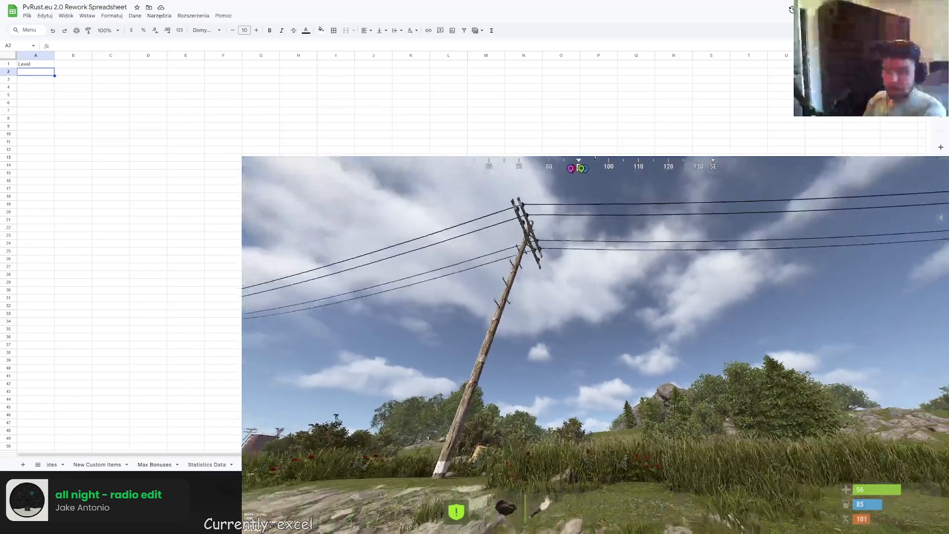
{"action": "key", "text": "Return"}
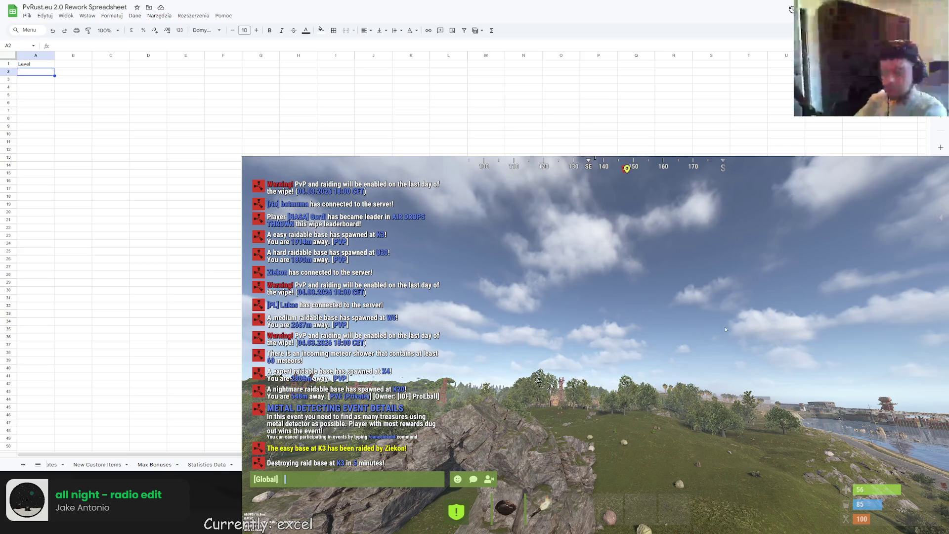
{"action": "key", "text": "Escape"}
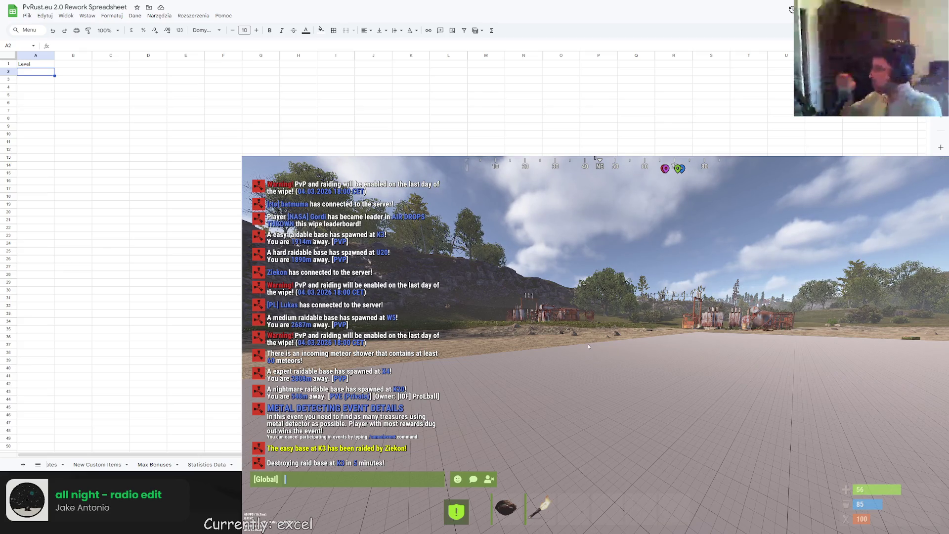
{"action": "key", "text": "Escape"}
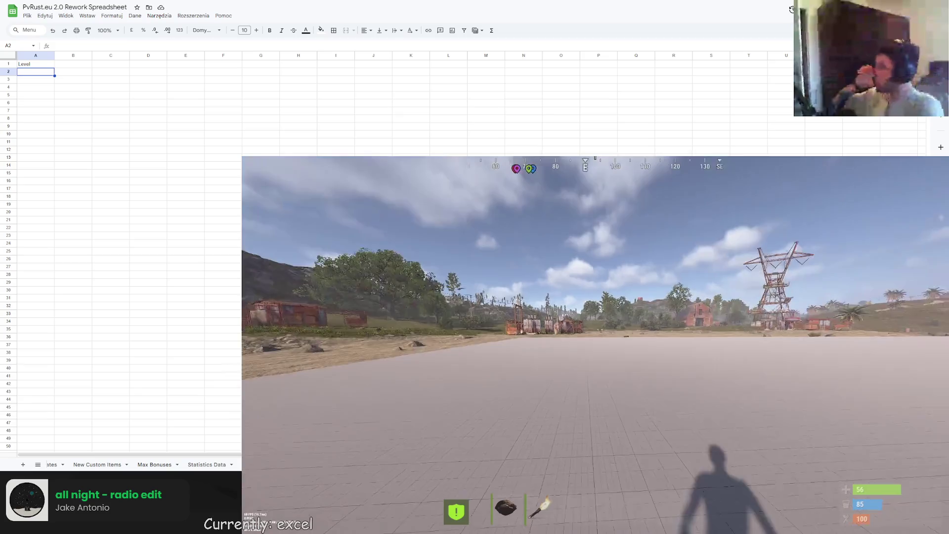
{"action": "key", "text": "Return"}
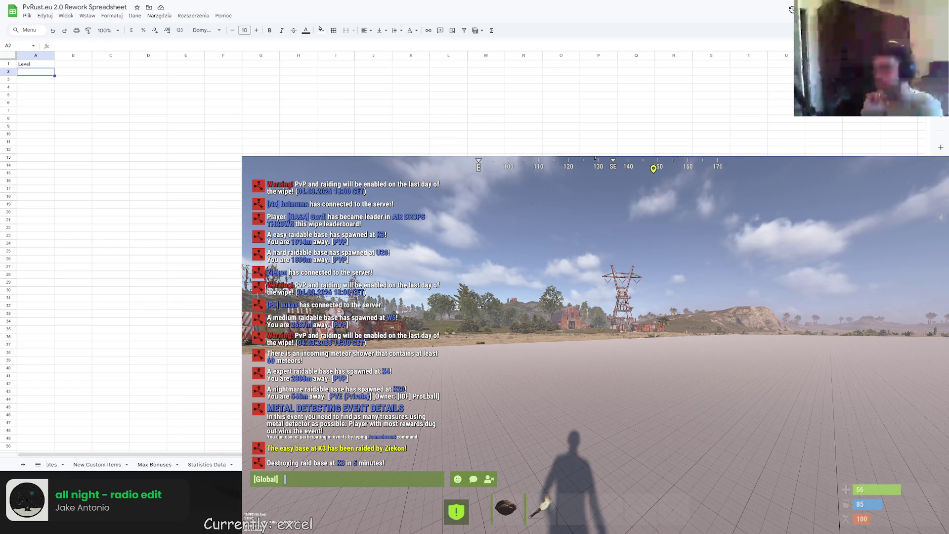
- Type the heading 'Health' into cell B1, beside the Level heading
{"action": "double_click", "coordinate": [61, 66]}
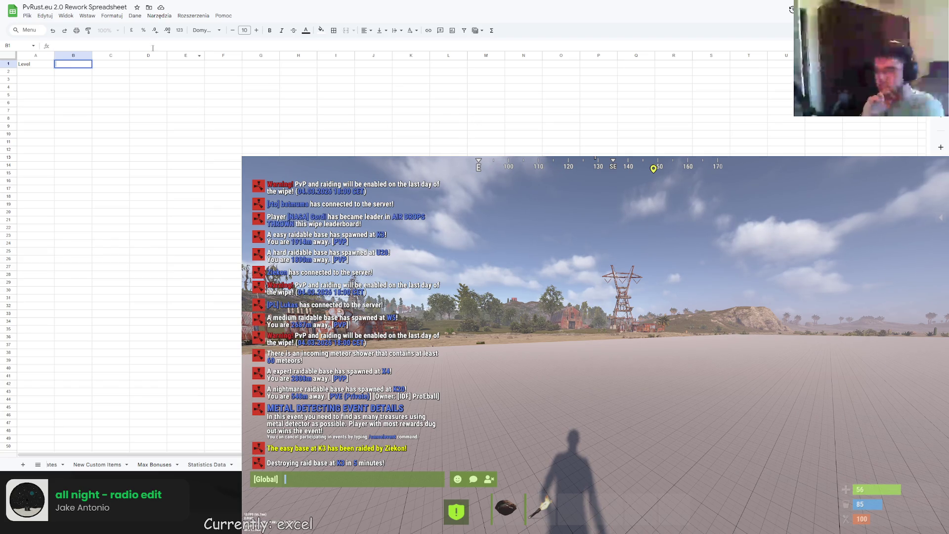
{"action": "type", "text": "SHealth"}
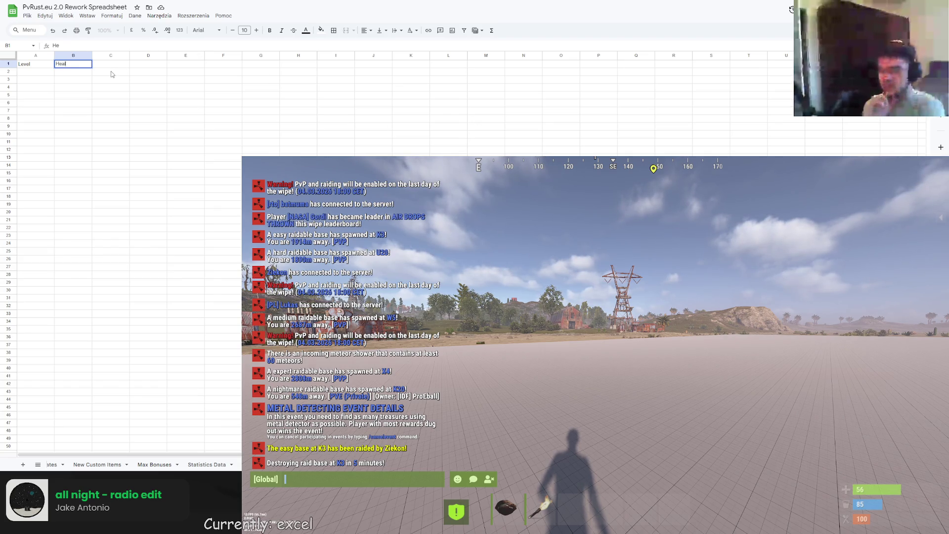
{"action": "key", "text": "Tab"}
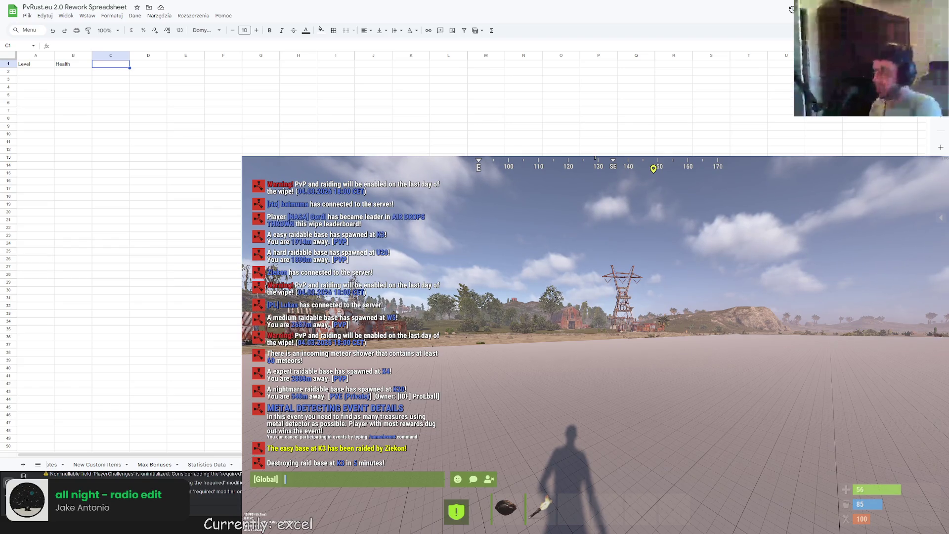
{"action": "key", "text": "alt+Tab"}
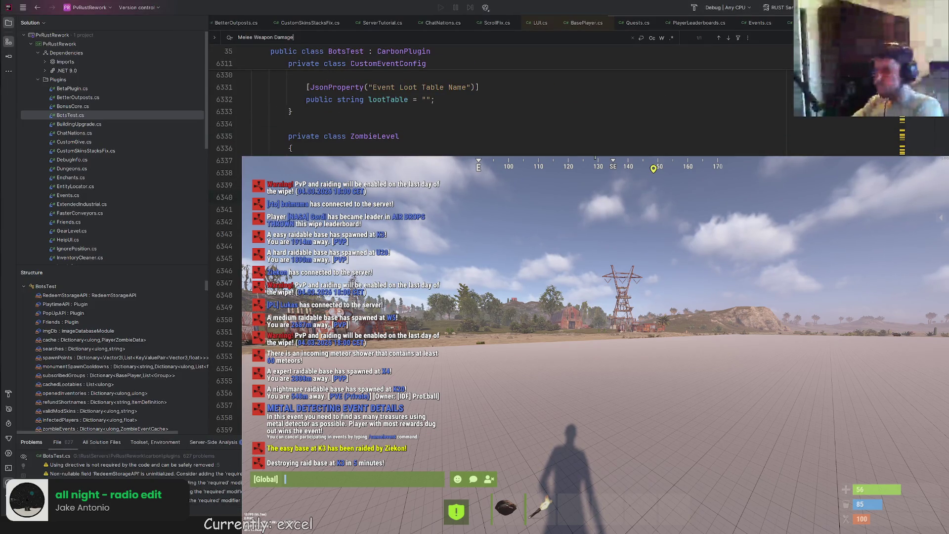
- Search BotsTest.cs for meleeDamage and cycle its two matches, ending on UseMeleeWeapon
{"action": "key", "text": "ctrl+f"}
{"action": "key", "text": "Return"}
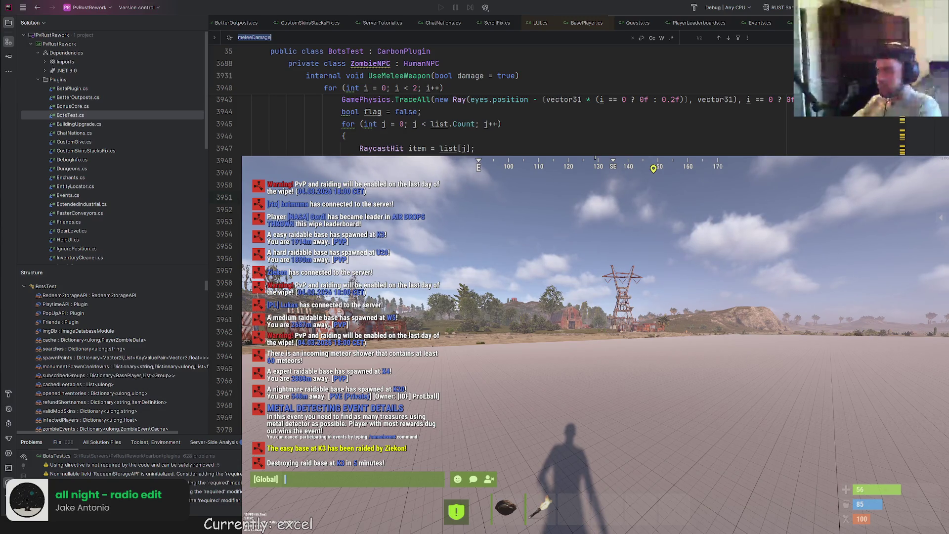
{"action": "key", "text": "Return"}
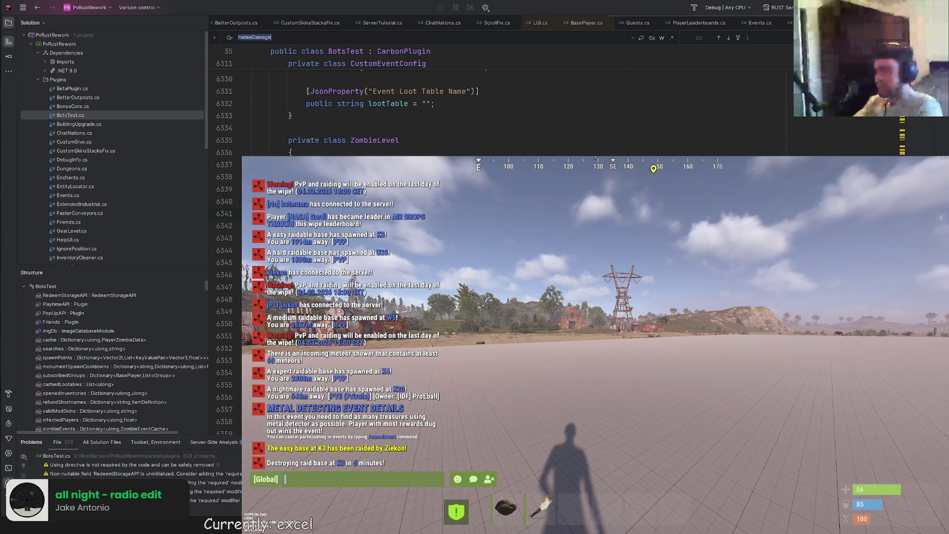
{"action": "key", "text": "Return"}
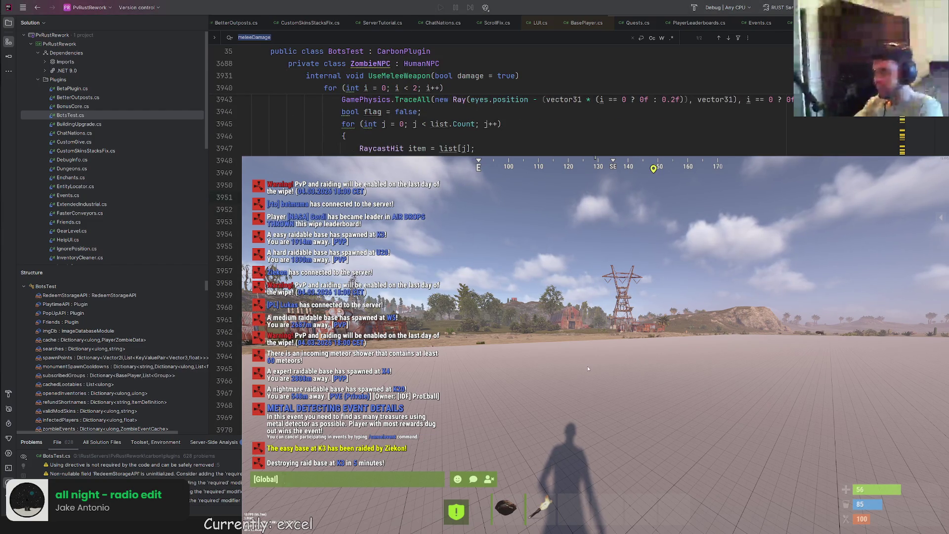
{"action": "key", "text": "F1"}
- Spawn the Ice Metal Facemask, Ice Metal Chest Plate, Hoodie, Pants and Boots, then check the inventory
{"action": "left_click", "coordinate": [327, 163]}
{"action": "left_click", "coordinate": [374, 175]}
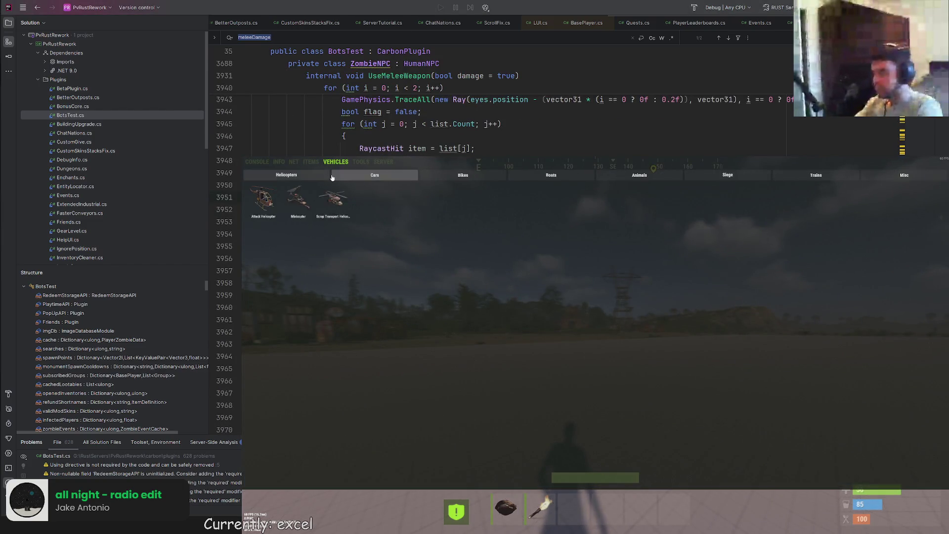
{"action": "left_click", "coordinate": [463, 175]}
{"action": "left_click", "coordinate": [307, 176]}
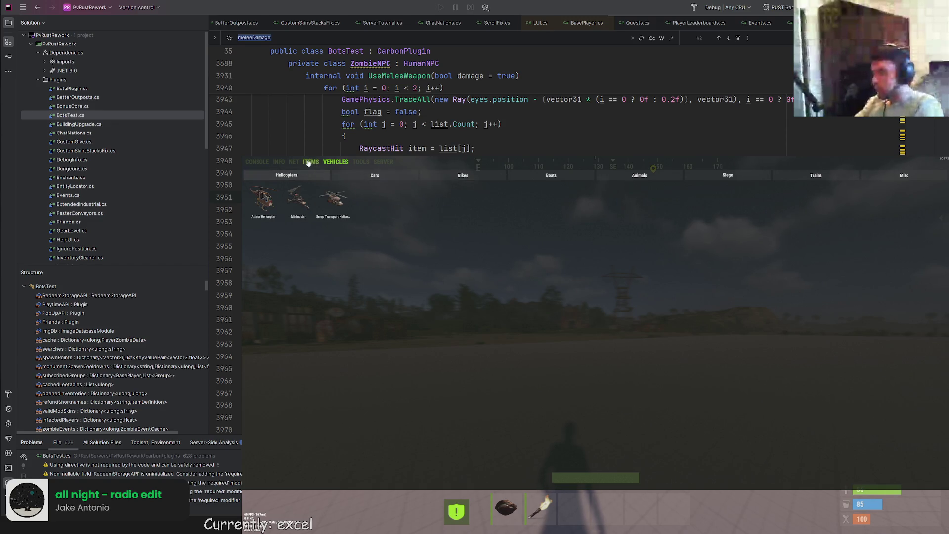
{"action": "left_click", "coordinate": [311, 162]}
{"action": "left_click", "coordinate": [469, 175]}
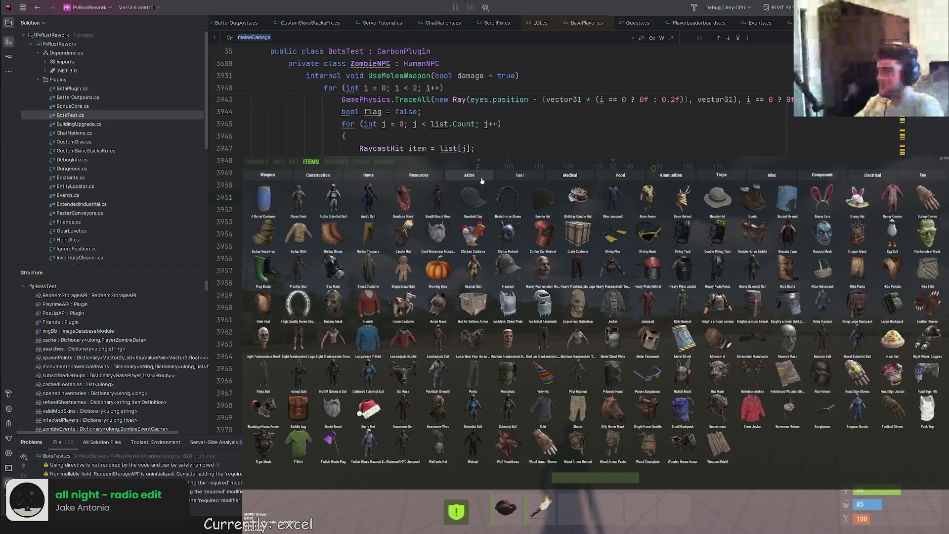
{"action": "left_click", "coordinate": [539, 302]}
{"action": "left_click", "coordinate": [508, 303]}
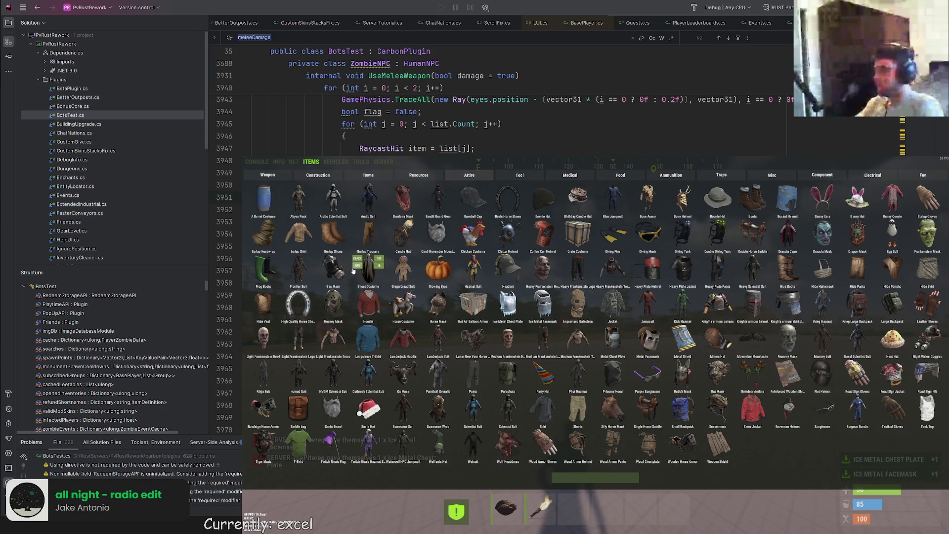
{"action": "left_click", "coordinate": [369, 302]}
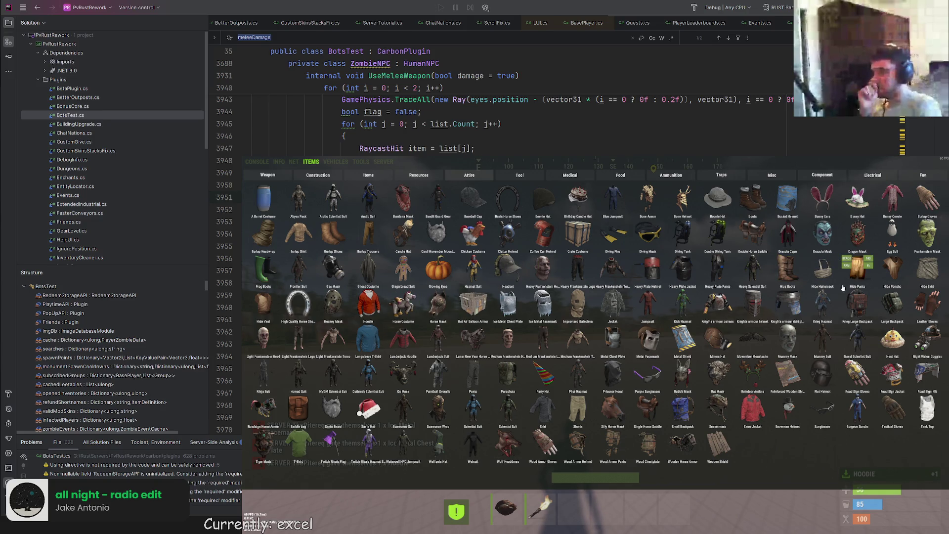
{"action": "left_click", "coordinate": [472, 370]}
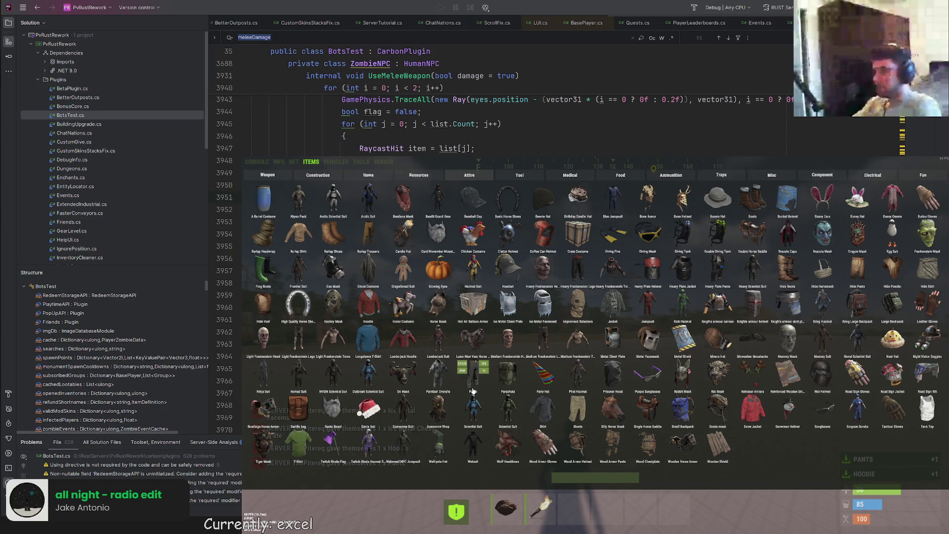
{"action": "key", "text": "F1"}
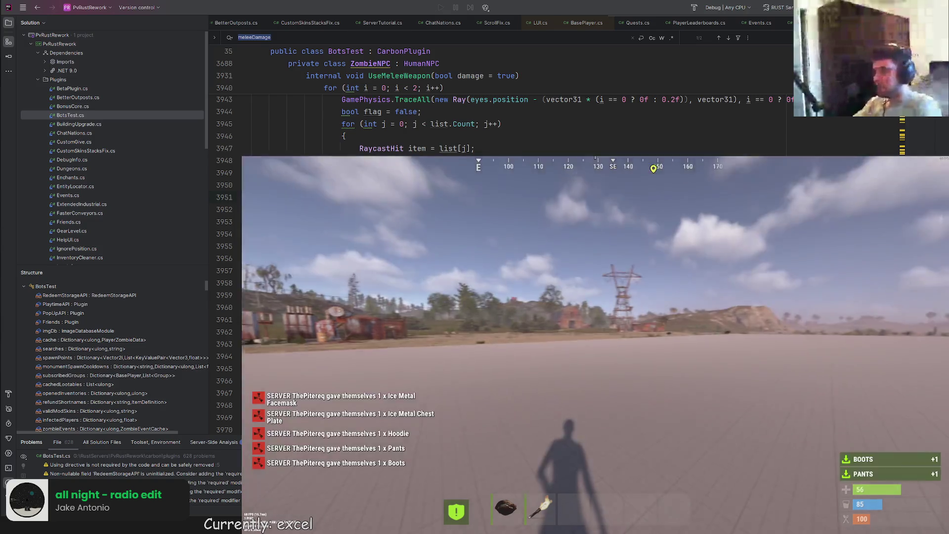
{"action": "key", "text": "Tab"}
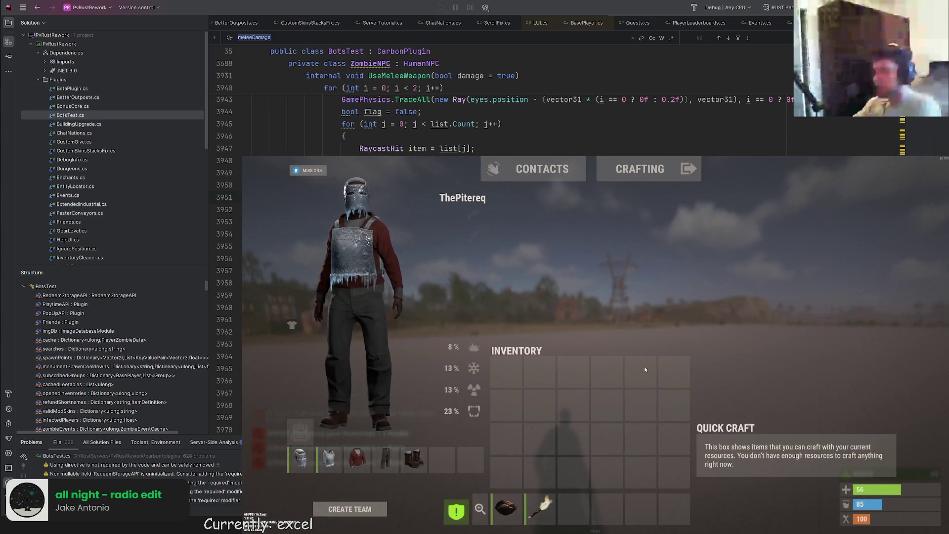
- Add the Road Sign Kilt and Road Sign Gloves, and confirm all the gear is worn
{"action": "key", "text": "F1"}
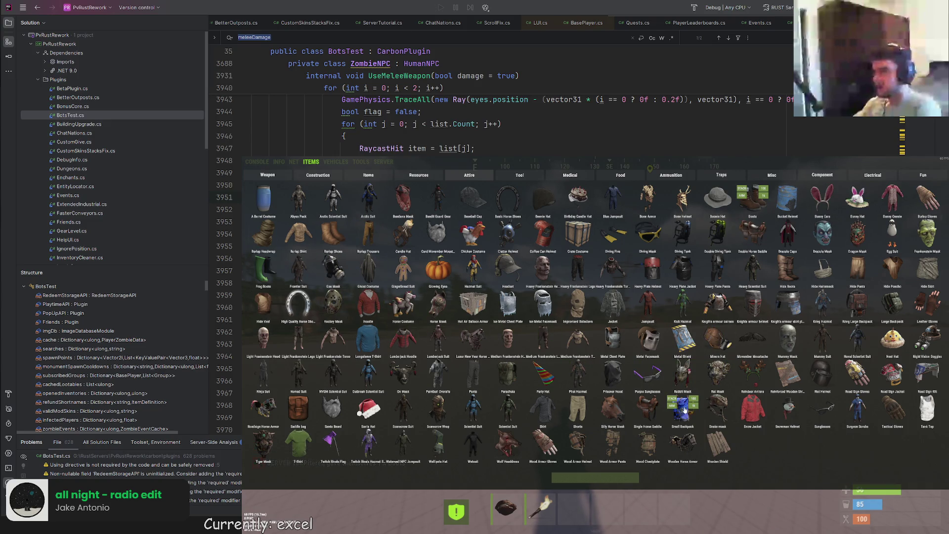
{"action": "left_click", "coordinate": [927, 374]}
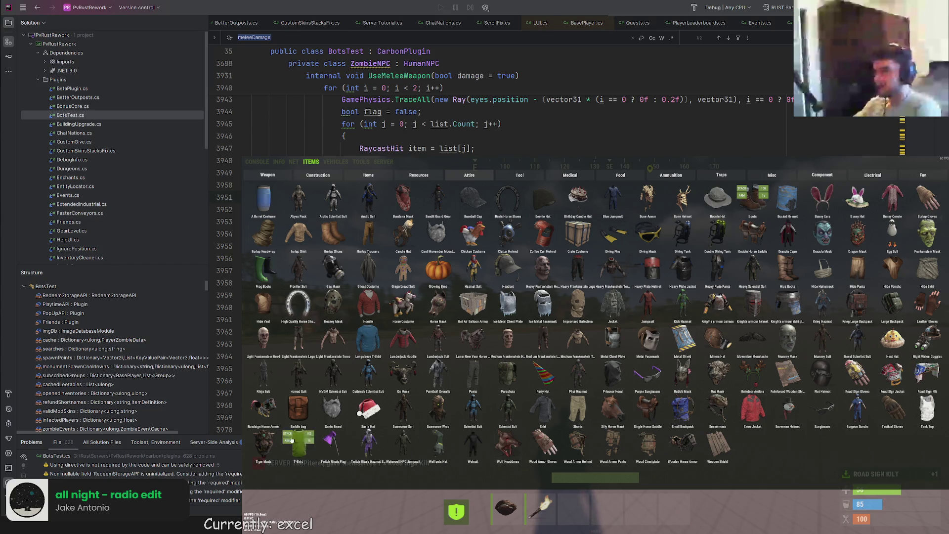
{"action": "left_click", "coordinate": [858, 373]}
{"action": "key", "text": "F1"}
{"action": "key", "text": "Tab"}
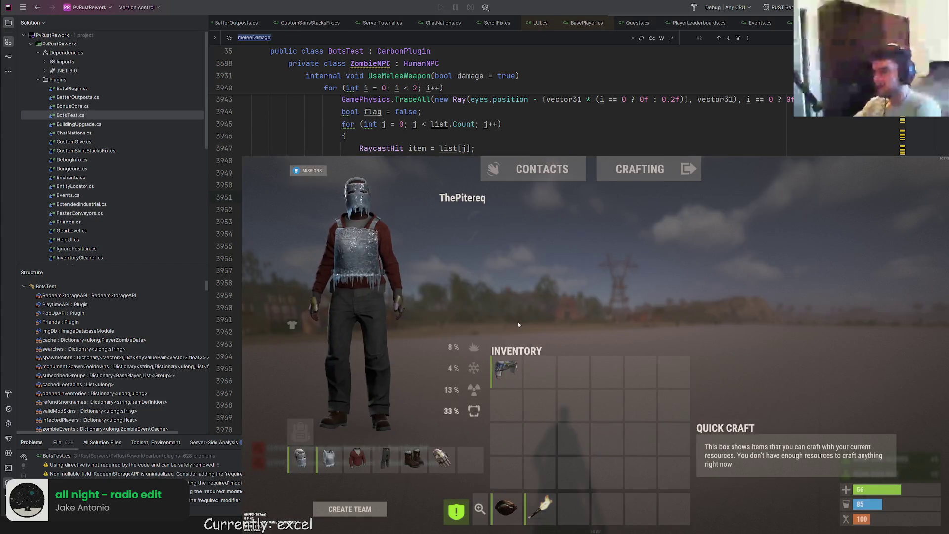
{"action": "key", "text": "Tab"}
{"action": "key", "text": "Return"}
{"action": "type", "text": "/zo"}
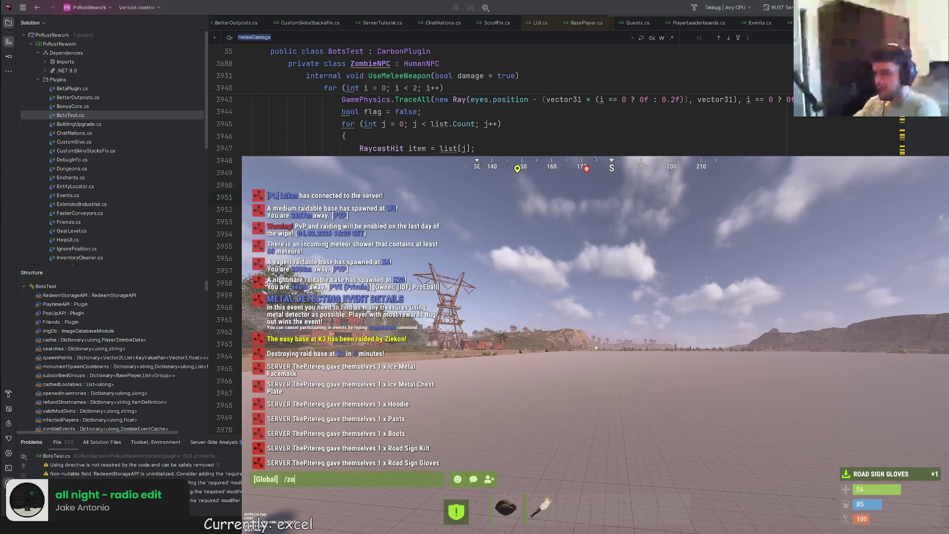
- Turn zombie spawning on and give the character a stack of medical syringes
{"action": "key", "text": "Up"}
{"action": "key", "text": "Return"}
{"action": "key", "text": "F1"}
{"action": "key", "text": "F1"}
{"action": "left_click", "coordinate": [662, 271]}
{"action": "key", "text": "F1"}
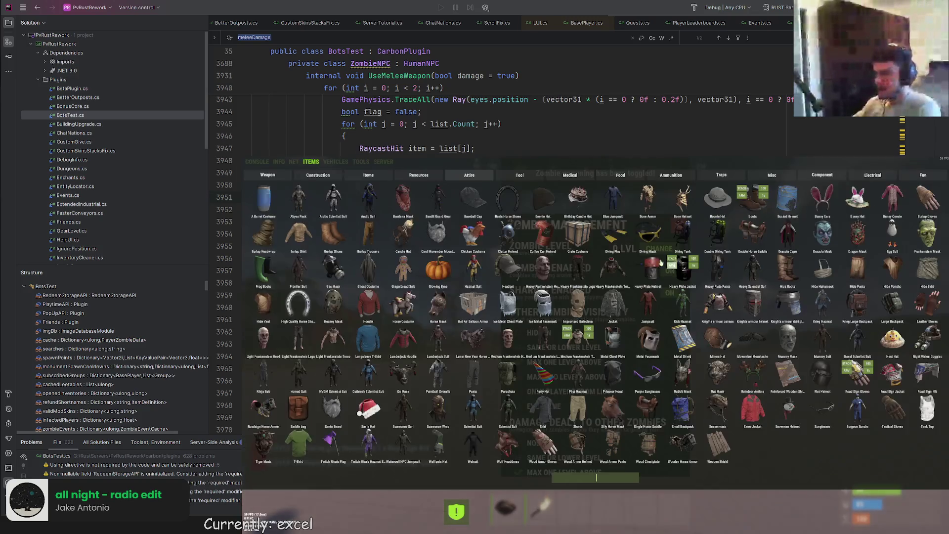
{"action": "left_click", "coordinate": [529, 174]}
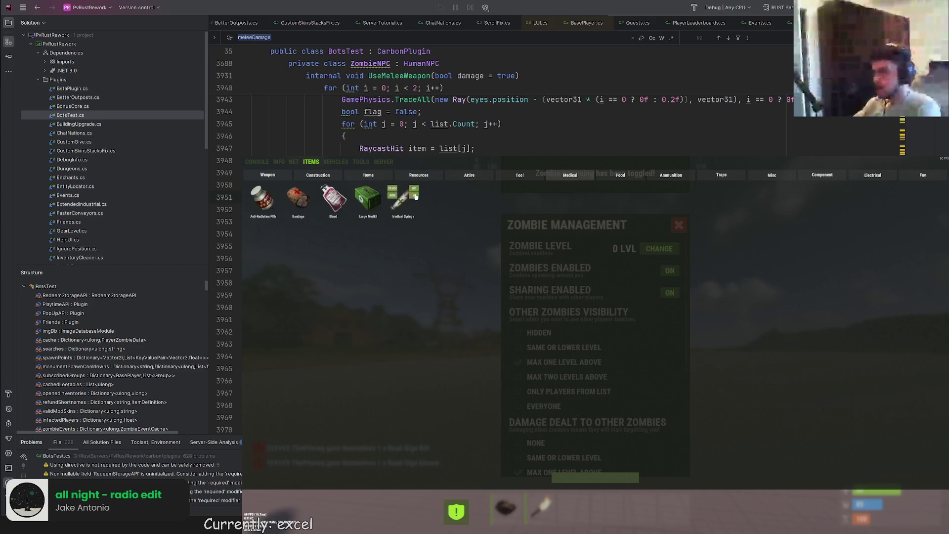
{"action": "key", "text": "F1"}
{"action": "key", "text": "Escape"}
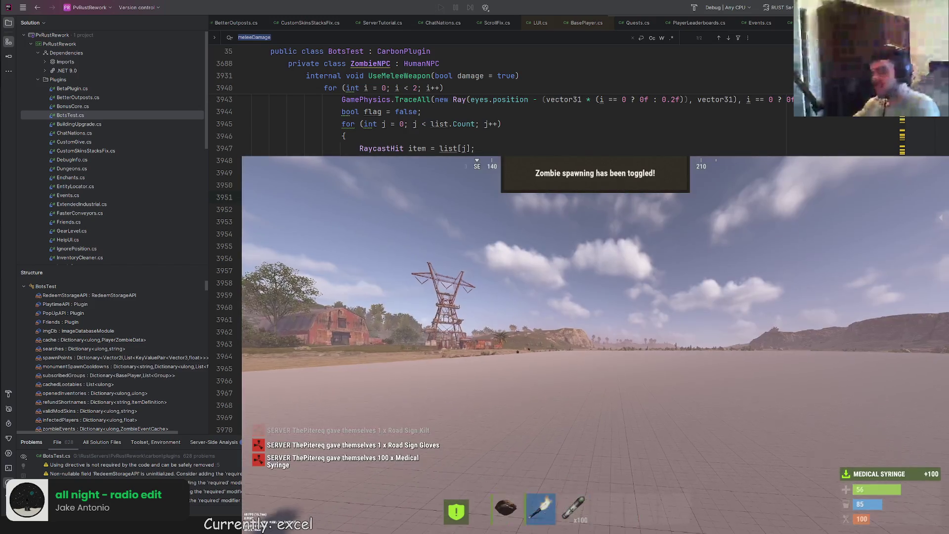
- Equip the medical syringes and inject three of them to restore health
{"action": "key", "text": "4"}
{"action": "left_click", "coordinate": [595, 345]}
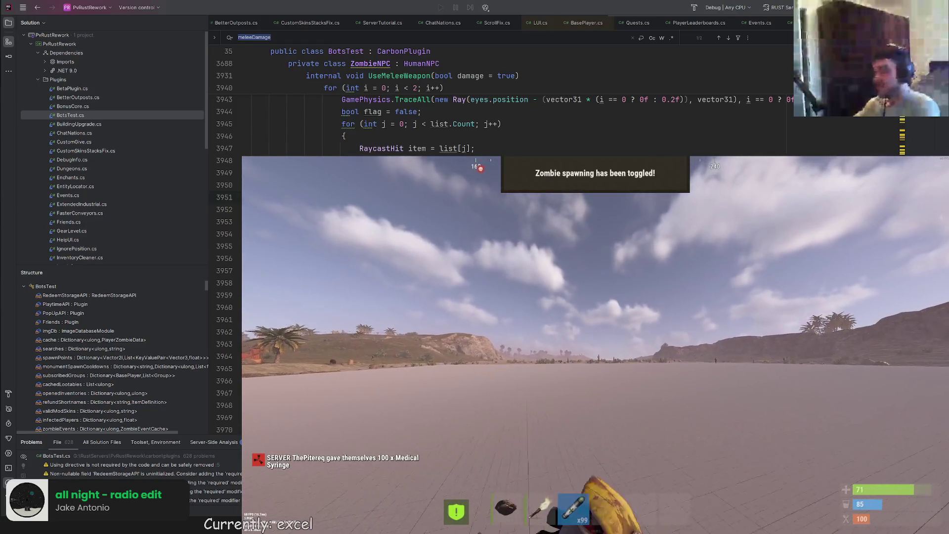
{"action": "left_click", "coordinate": [596, 345]}
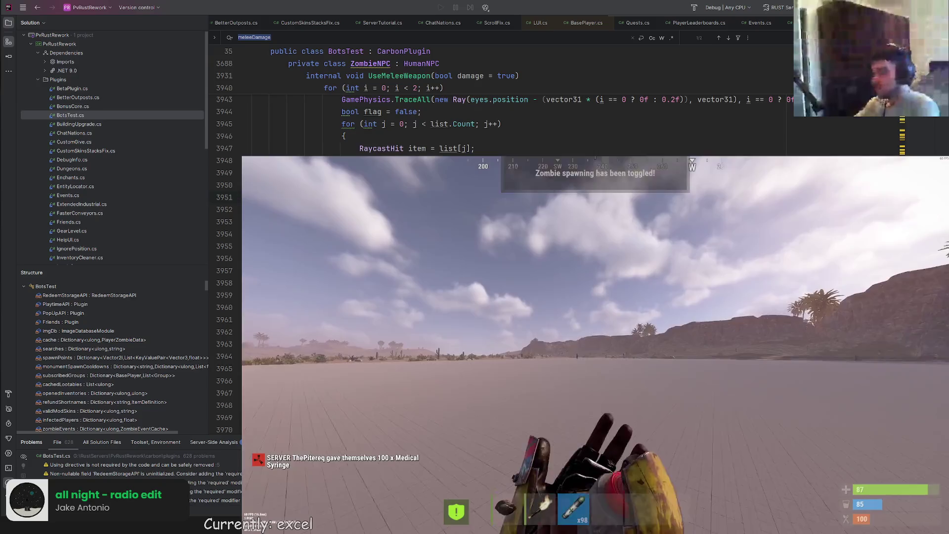
{"action": "left_click", "coordinate": [595, 345]}
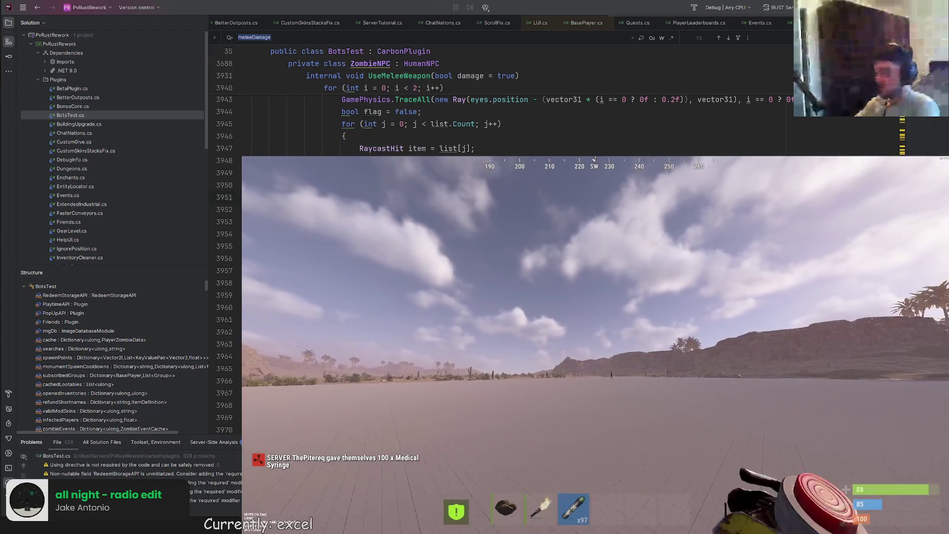
{"action": "key", "text": "F1"}
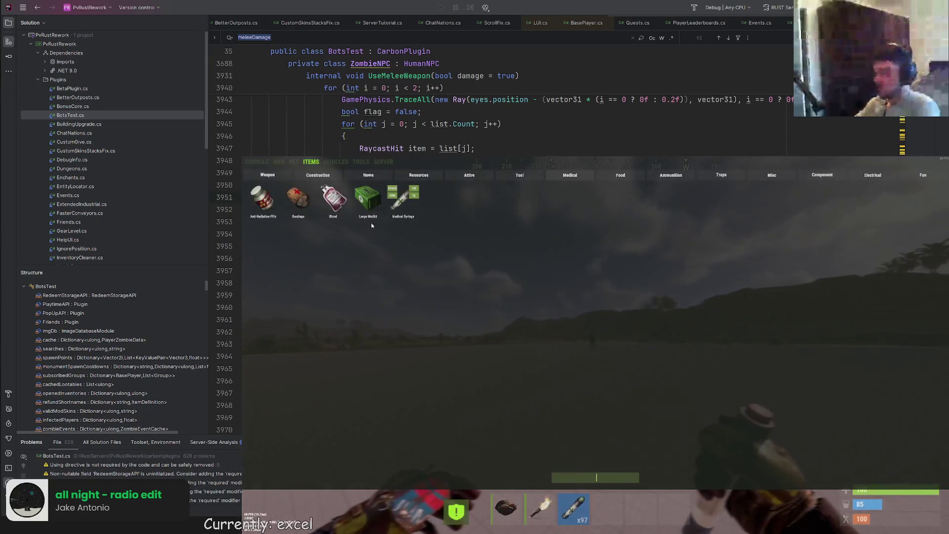
{"action": "left_click", "coordinate": [256, 162]}
{"action": "type", "text": "go"}
{"action": "key", "text": "F1"}
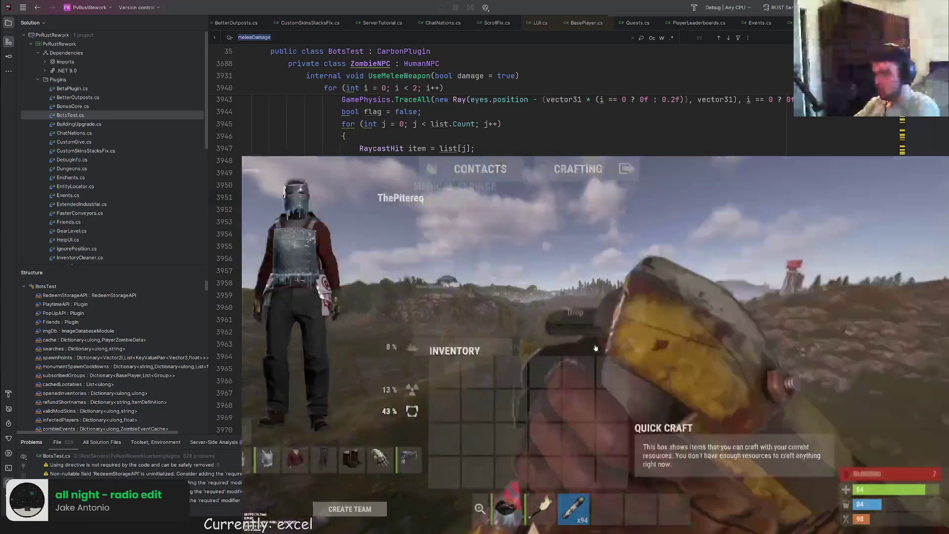
- Spawn 100 Large Medkits, then drop the whole stack from the inventory
{"action": "key", "text": "F1"}
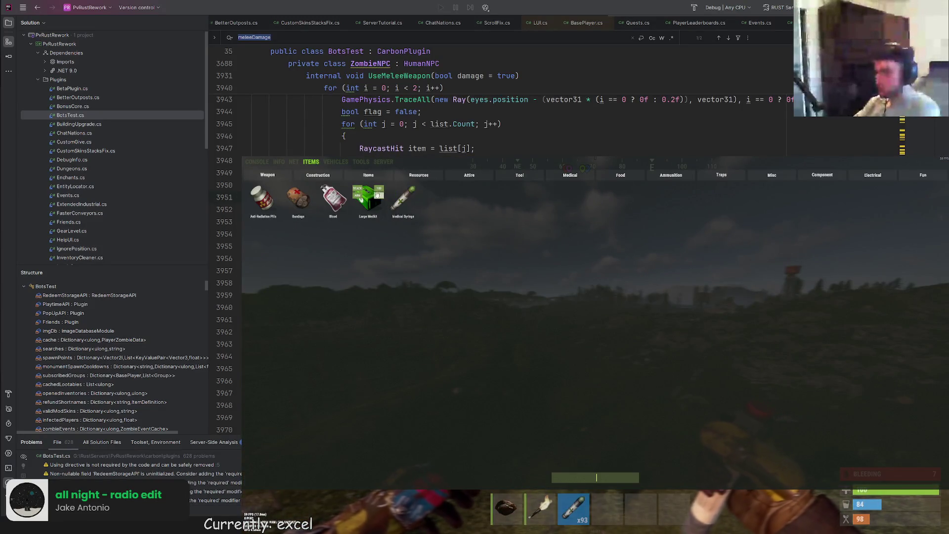
{"action": "left_click", "coordinate": [368, 198]}
{"action": "key", "text": "F1"}
{"action": "key", "text": "Tab"}
{"action": "left_click", "coordinate": [609, 500]}
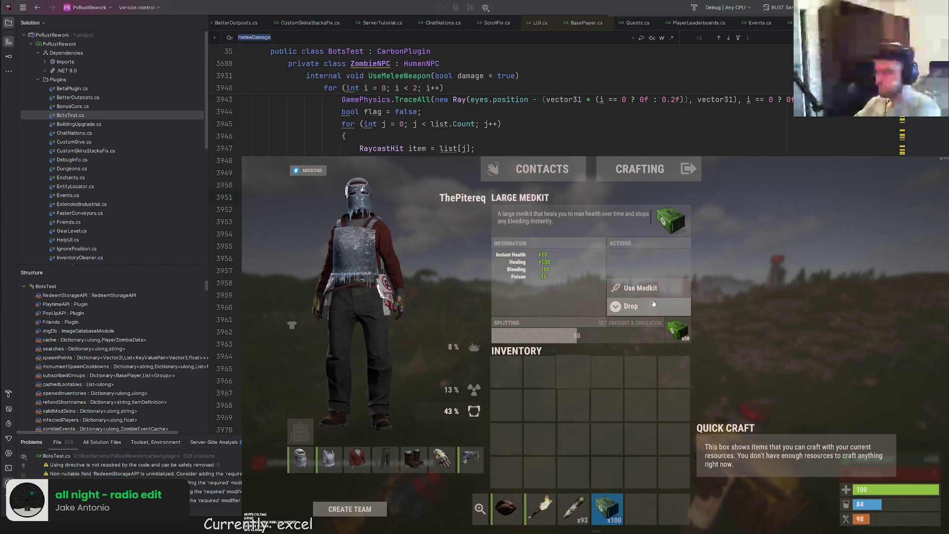
{"action": "left_click", "coordinate": [642, 306]}
{"action": "key", "text": "Tab"}
- Spawn one single Large Medkit and check it in the inventory hotbar
{"action": "key", "text": "F1"}
{"action": "left_click", "coordinate": [383, 196]}
{"action": "key", "text": "F1"}
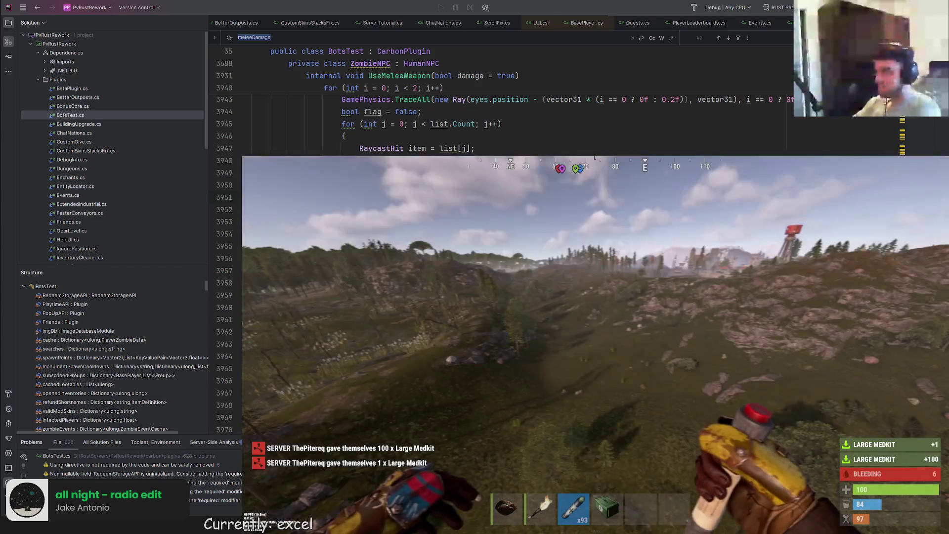
{"action": "key", "text": "Tab"}
{"action": "left_click", "coordinate": [608, 509]}
{"action": "key", "text": "Tab"}
{"action": "key", "text": "w"}
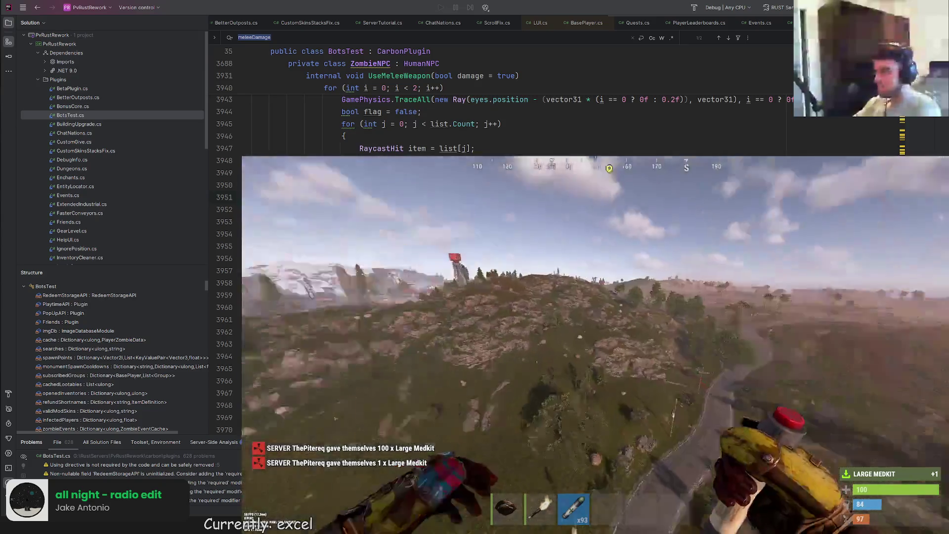
{"action": "key", "text": "Return"}
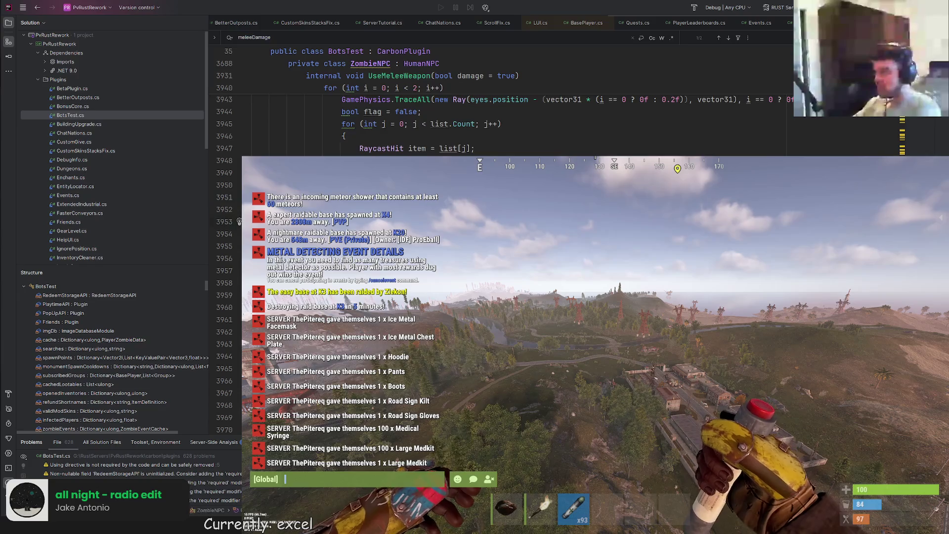
{"action": "key", "text": "Return"}
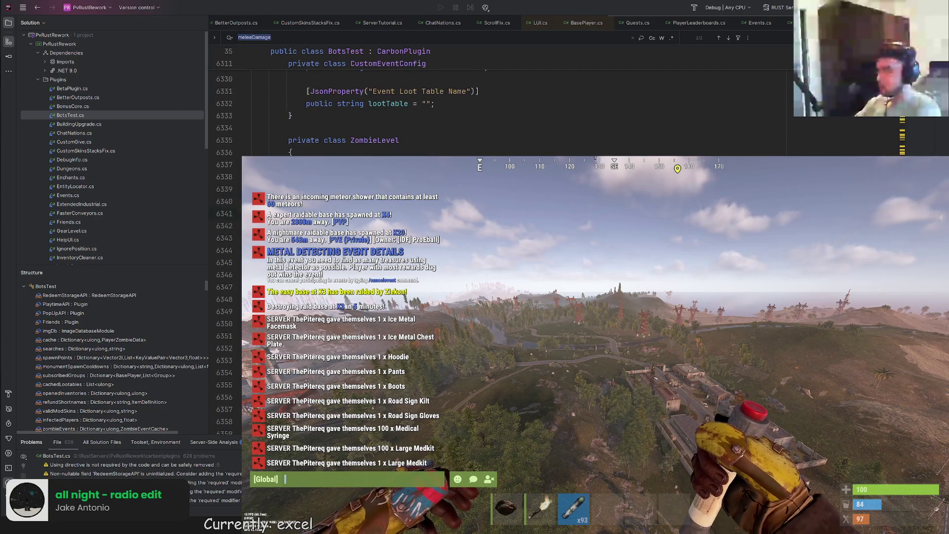
{"action": "type", "text": "ranged"}
- Step through the rangedDamage matches in Rider, then toggle Zombies Enabled off in Rust
{"action": "key", "text": "Return"}
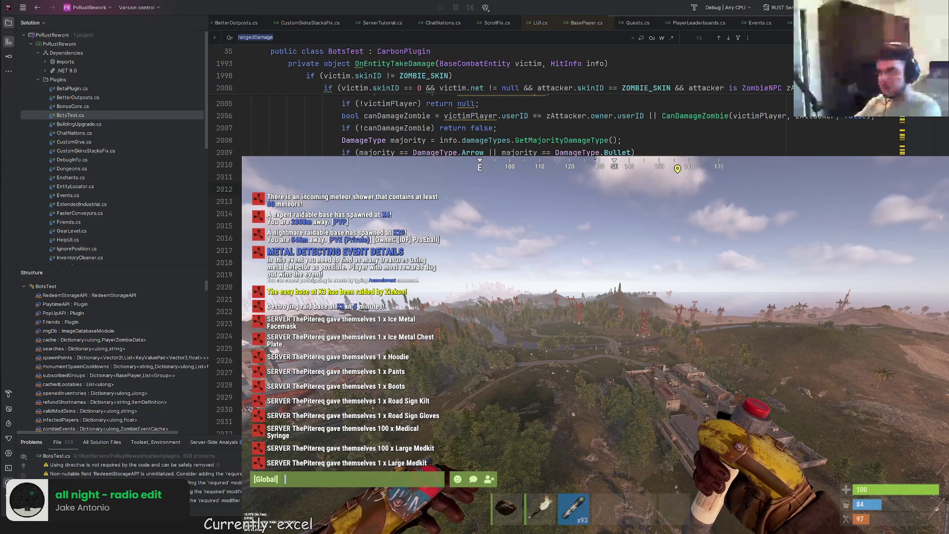
{"action": "key", "text": "Return"}
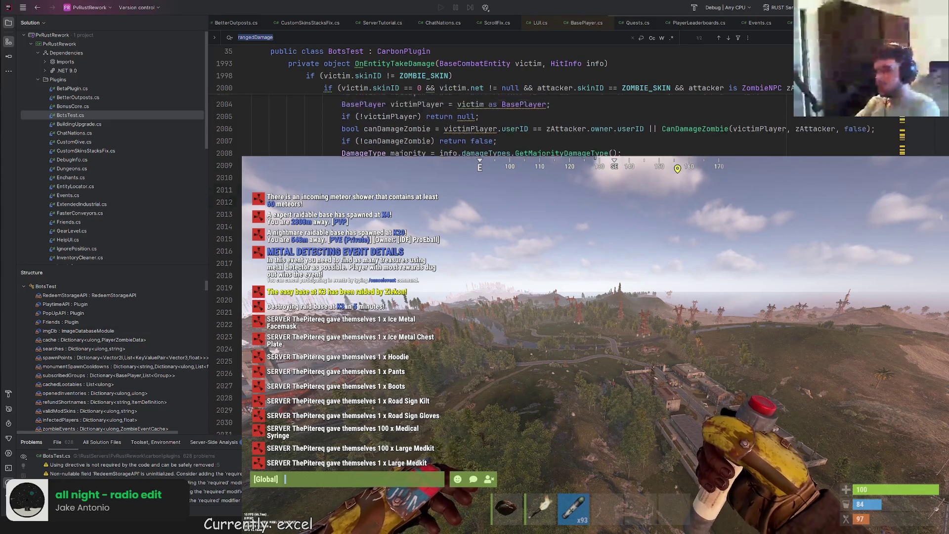
{"action": "key", "text": "Return"}
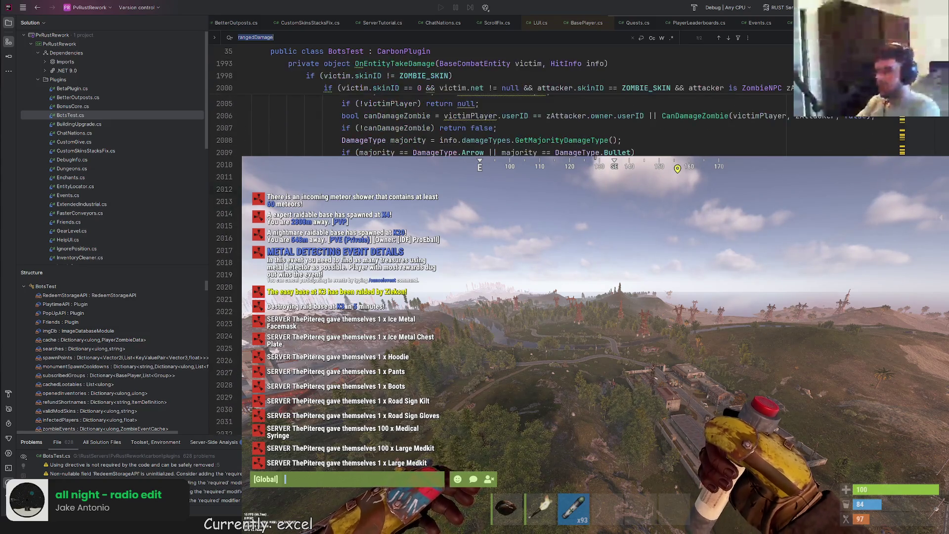
{"action": "key", "text": "Escape"}
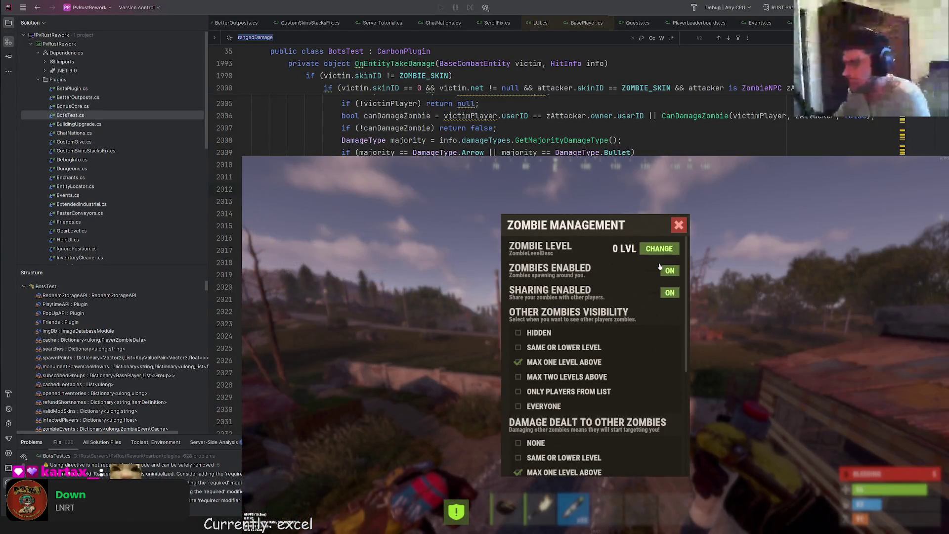
{"action": "left_click", "coordinate": [662, 270]}
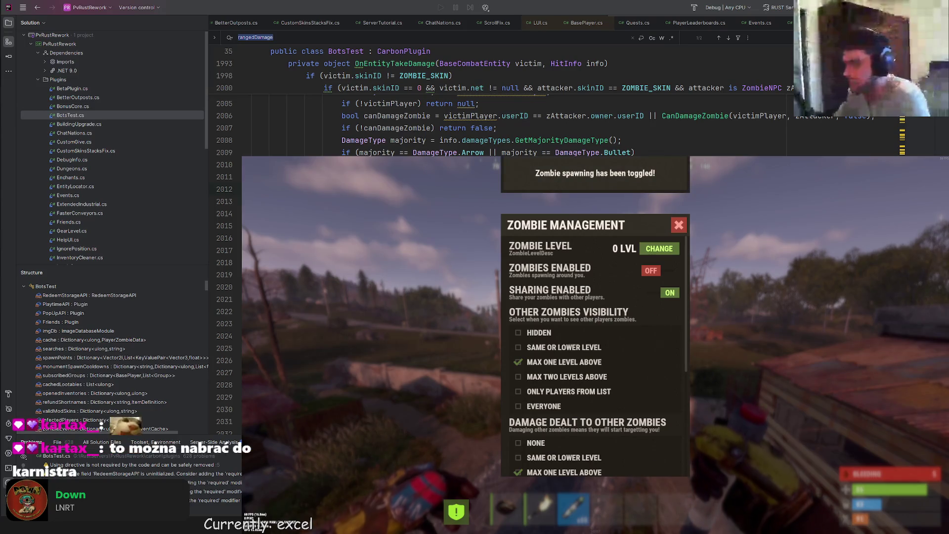
{"action": "key", "text": "alt+Tab"}
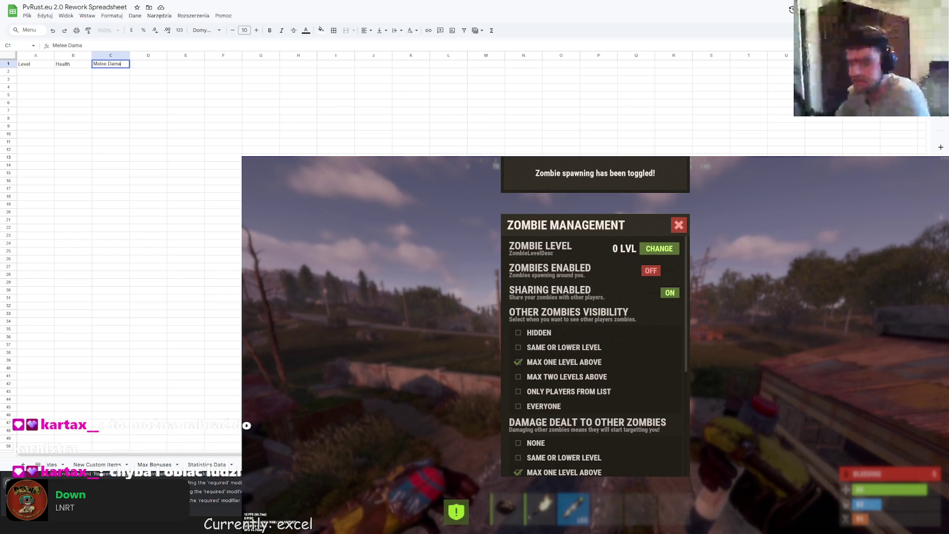
- Enter the Melee Damage, Ranged Damage and HS Multiplier headings in C1 through E1
{"action": "type", "text": "ge"}
{"action": "key", "text": "Tab"}
{"action": "type", "text": "Ranged"}
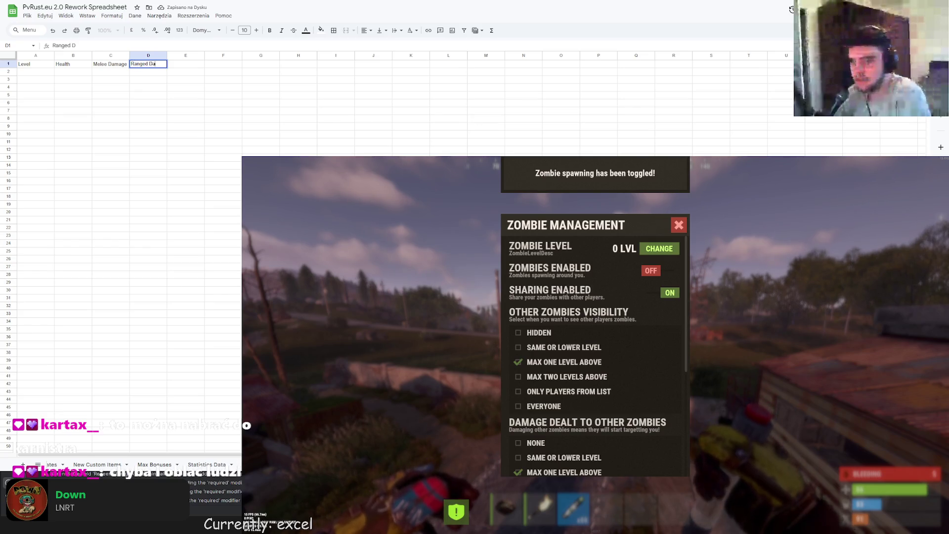
{"action": "type", "text": "Damage"}
{"action": "key", "text": "Return"}
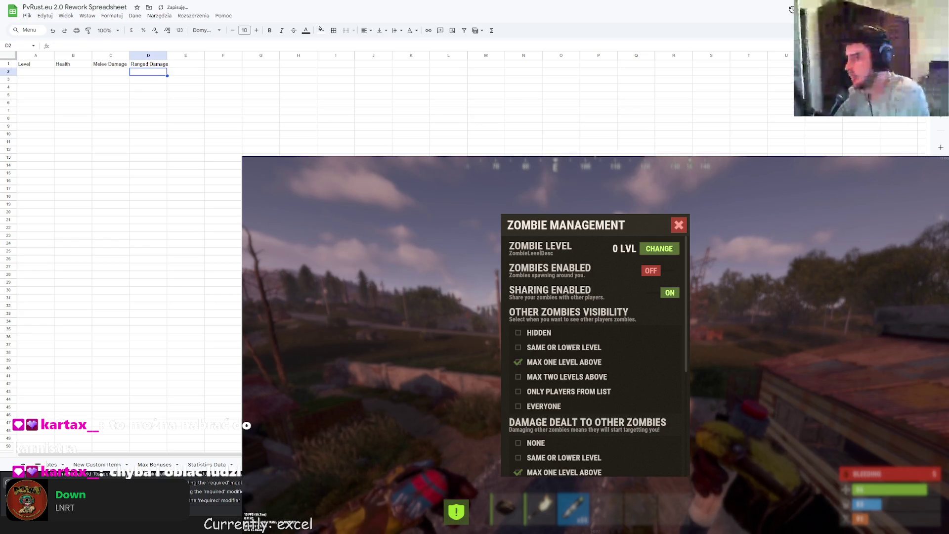
{"action": "left_click", "coordinate": [180, 63]}
{"action": "type", "text": "H"}
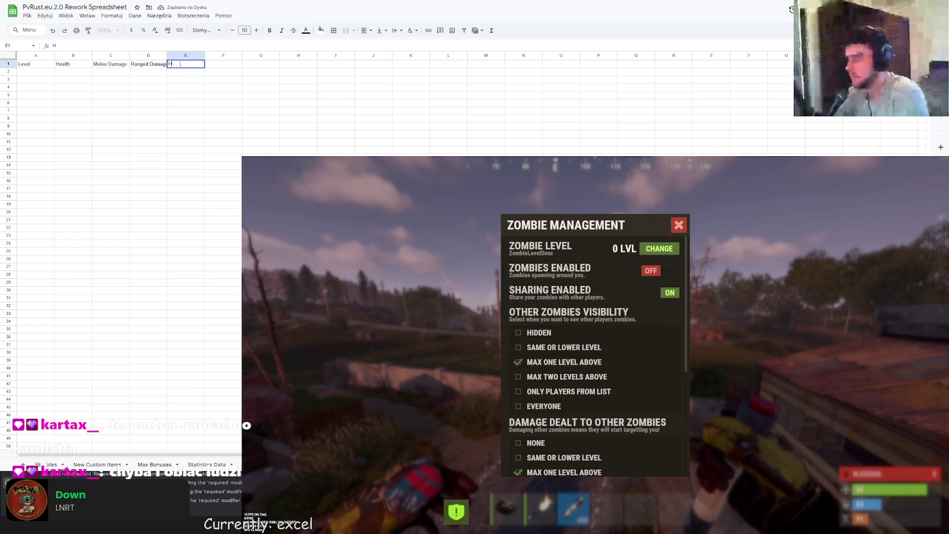
{"action": "type", "text": "S Mul"}
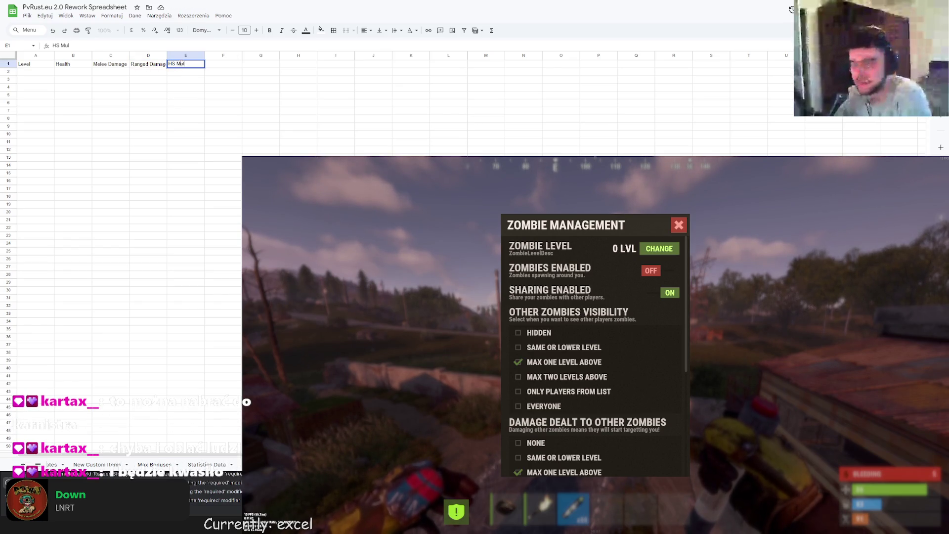
{"action": "type", "text": "tiplier"}
{"action": "key", "text": "Return"}
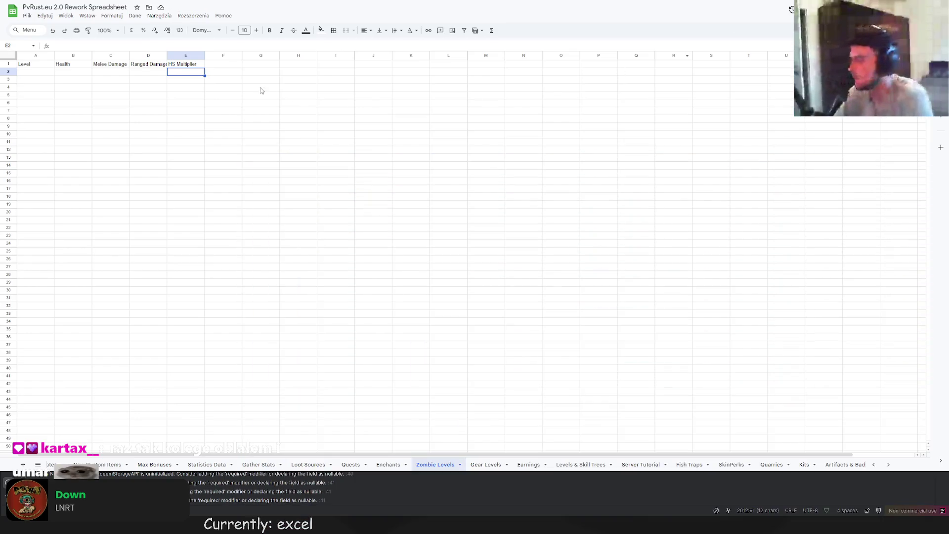
{"action": "left_click", "coordinate": [217, 65]}
{"action": "type", "text": "Walk Speed"}
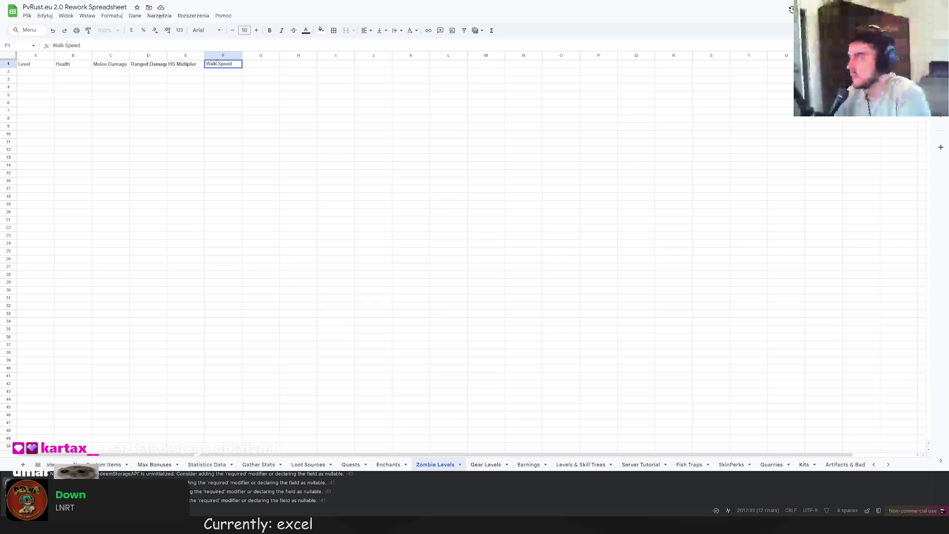
- Add the Walk Speed, Roam Distance, Vision Cone and Sense Range headings in F1–I1
{"action": "double_click", "coordinate": [259, 64]}
{"action": "type", "text": "Roam Distance"}
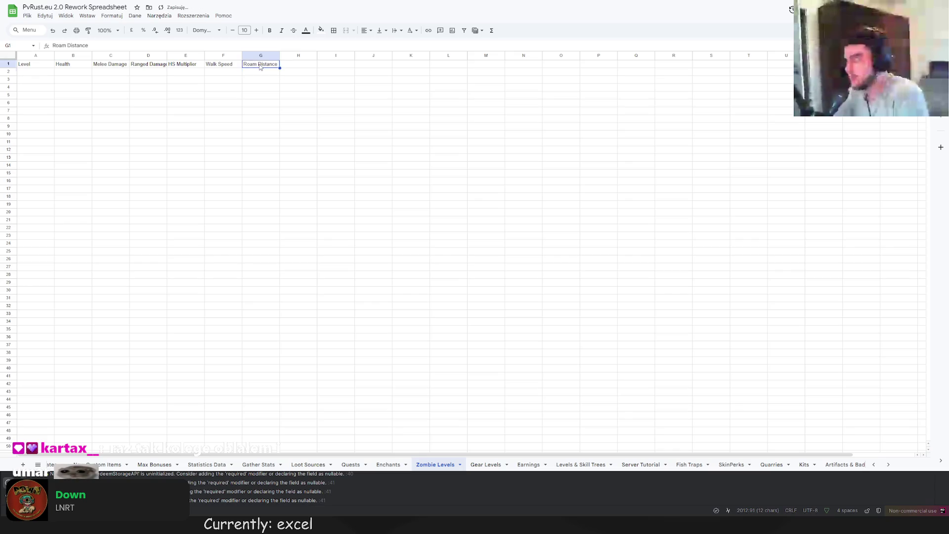
{"action": "key", "text": "Tab"}
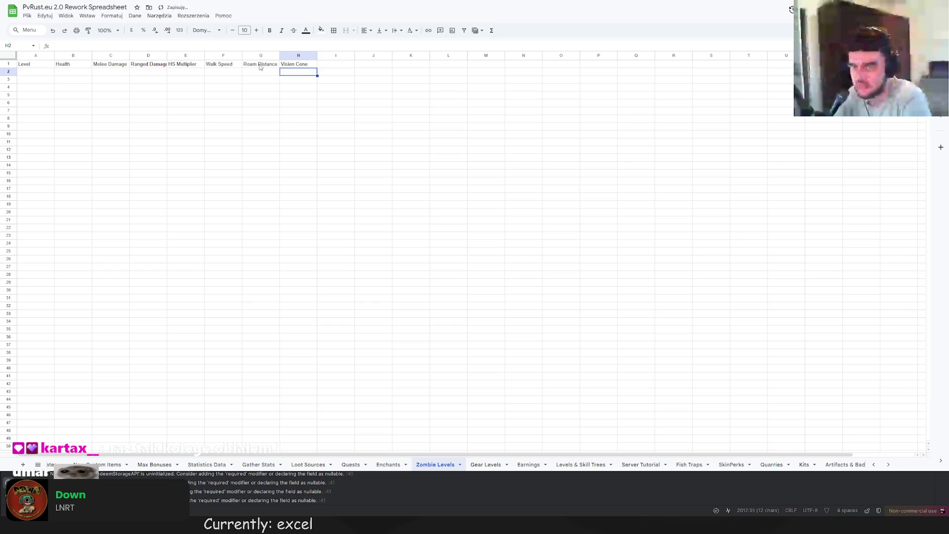
{"action": "key", "text": "Tab"}
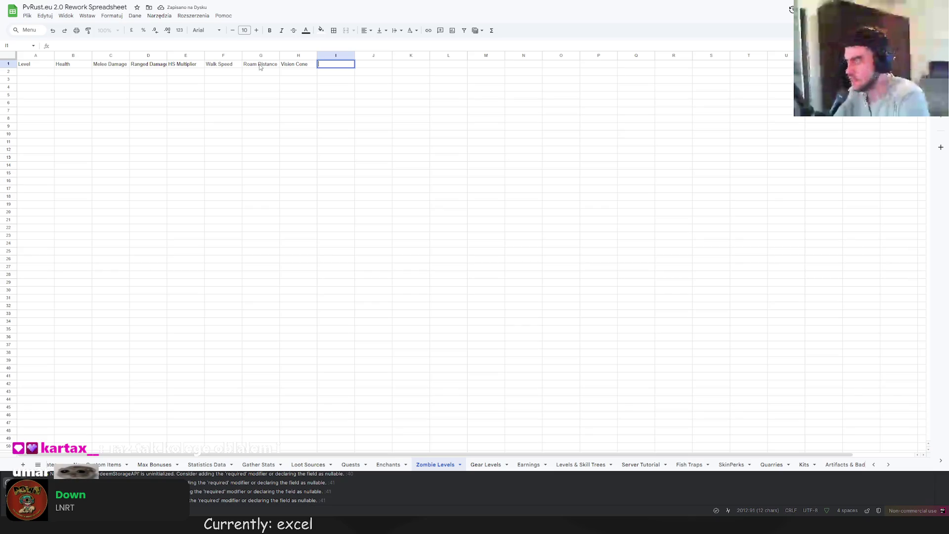
{"action": "type", "text": "Sense Range"}
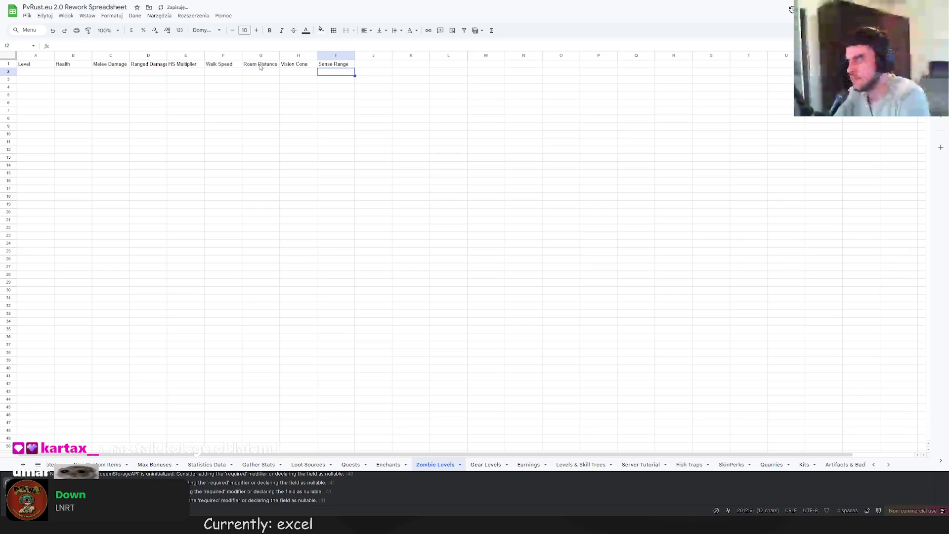
{"action": "key", "text": "Tab"}
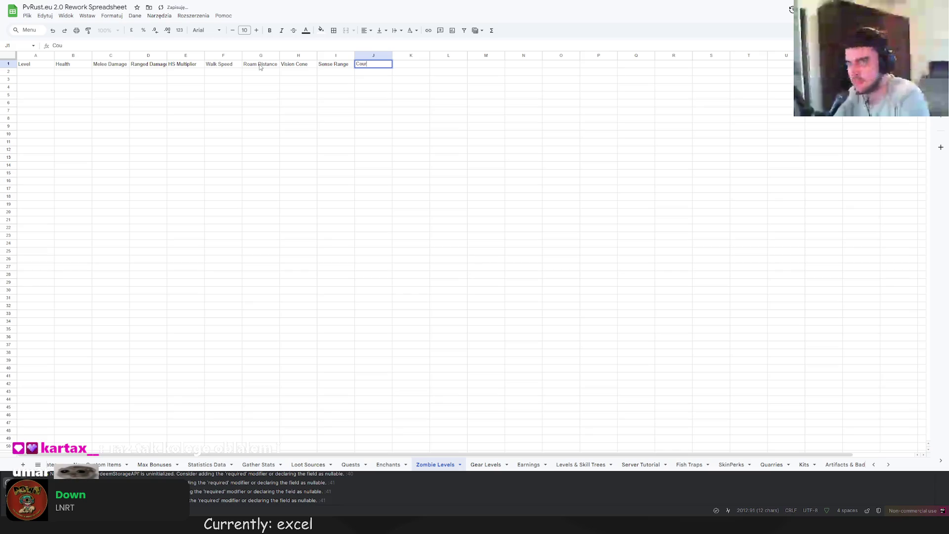
- Title J1 'Crouch Dist. Mult.' after revising 'Crouch Sense Mult.', and widen column J
{"action": "type", "text": "Sense Mult"}
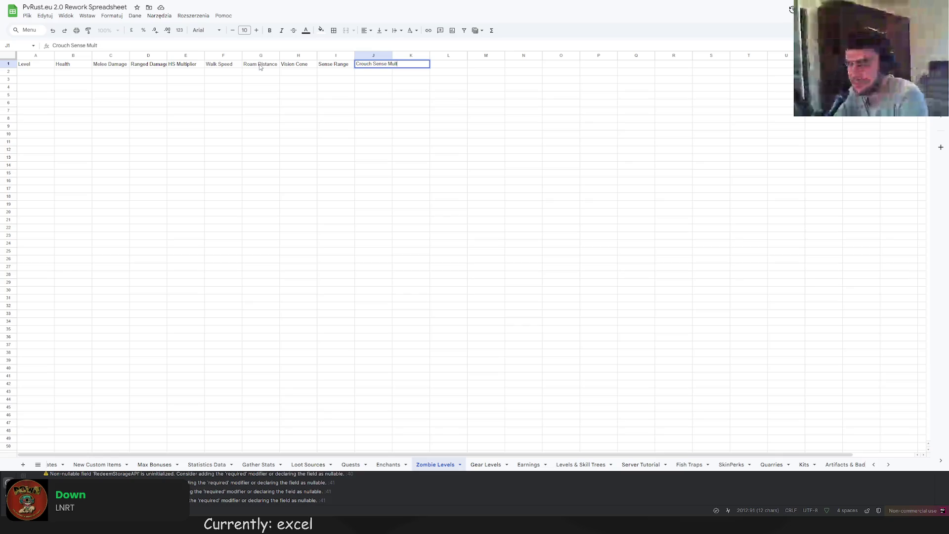
{"action": "type", "text": "."}
{"action": "key", "text": "Return"}
{"action": "key", "text": "Up"}
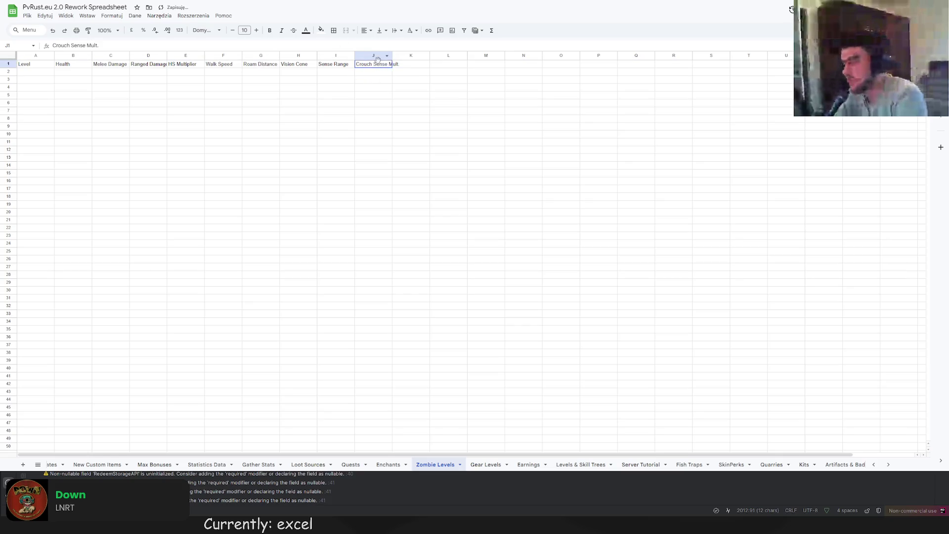
{"action": "key", "text": "Return"}
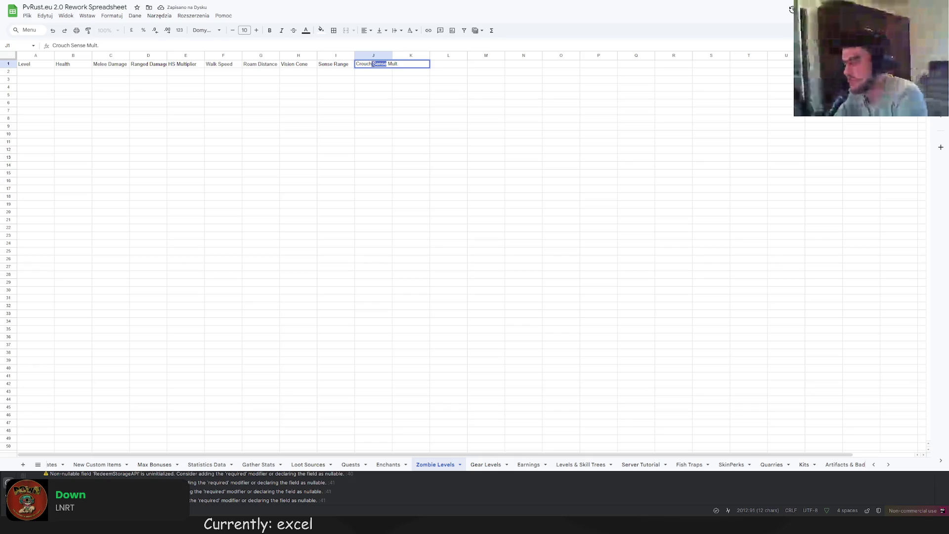
{"action": "key", "text": "BackSpace"}
{"action": "key", "text": "Return"}
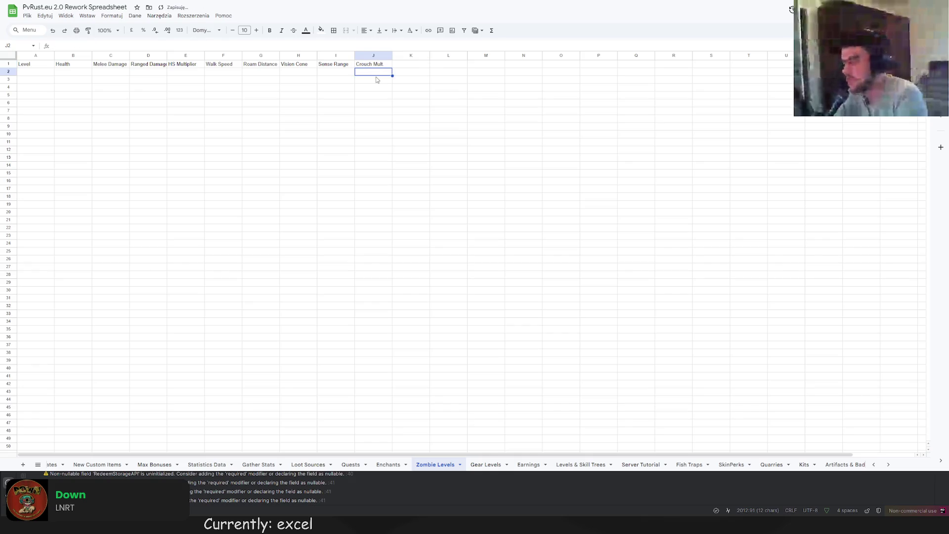
{"action": "key", "text": "Up"}
{"action": "double_click", "coordinate": [374, 67]}
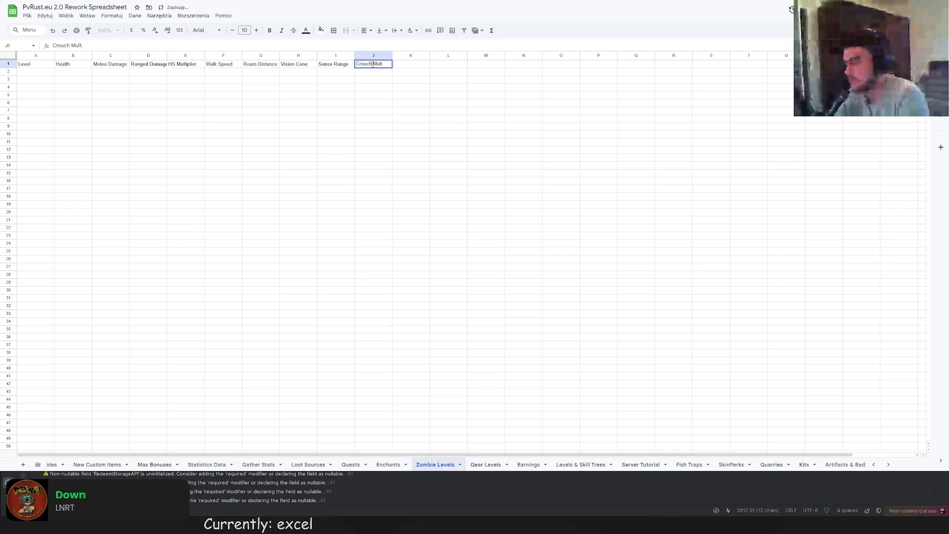
{"action": "type", "text": "Dist."}
{"action": "key", "text": "Return"}
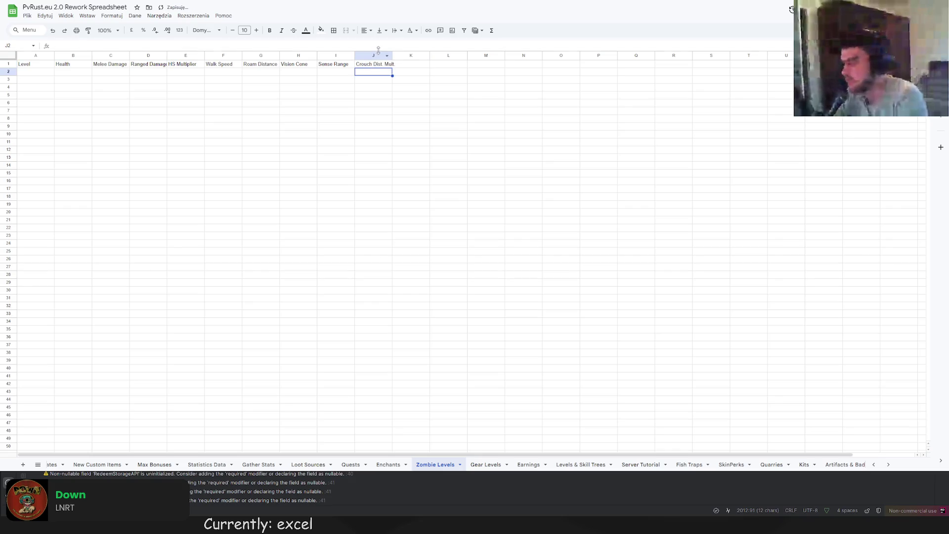
{"action": "left_click_drag", "start_coordinate": [392, 55], "coordinate": [397, 55]}
- Add Target Lost Range, Listen Range and Noise Volume Sense headings in K1–M1, widening columns
{"action": "double_click", "coordinate": [412, 65]}
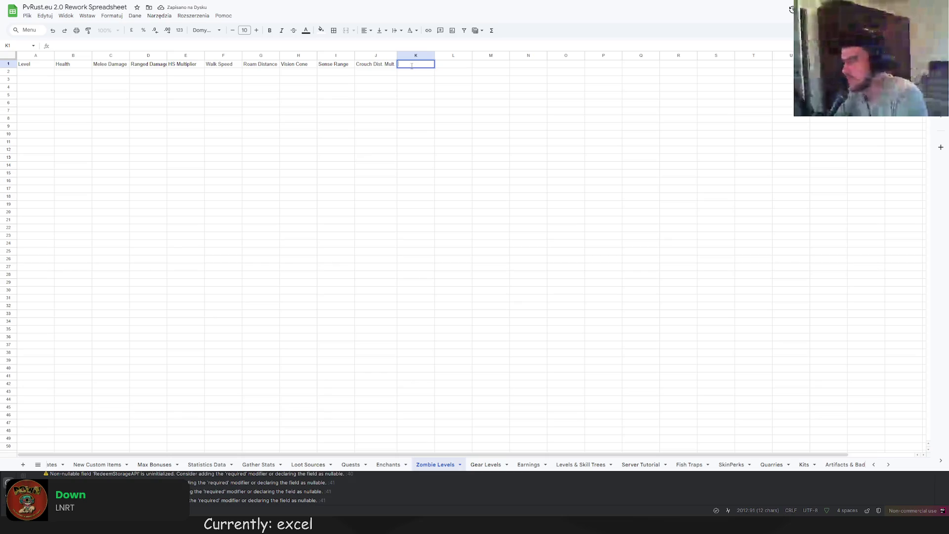
{"action": "type", "text": "Target Lost Ran"}
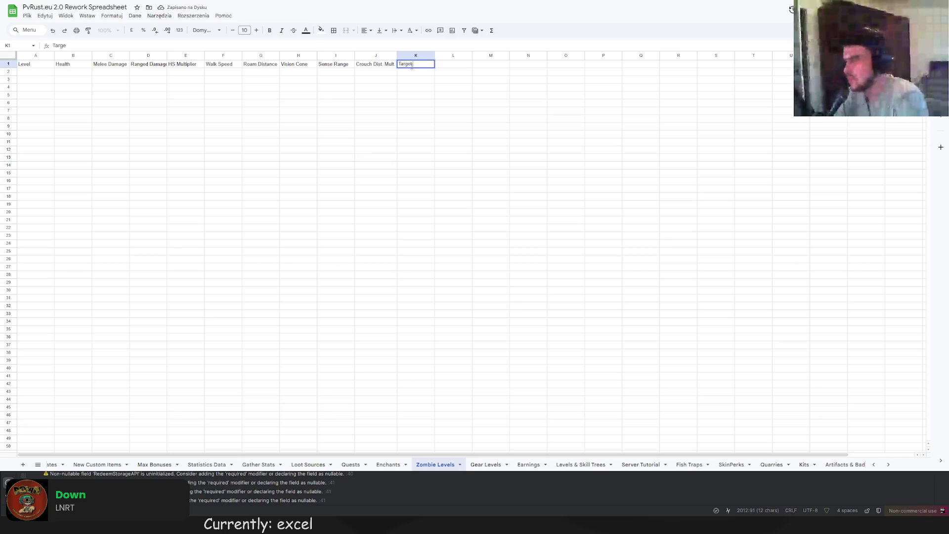
{"action": "type", "text": "ge"}
{"action": "key", "text": "Return"}
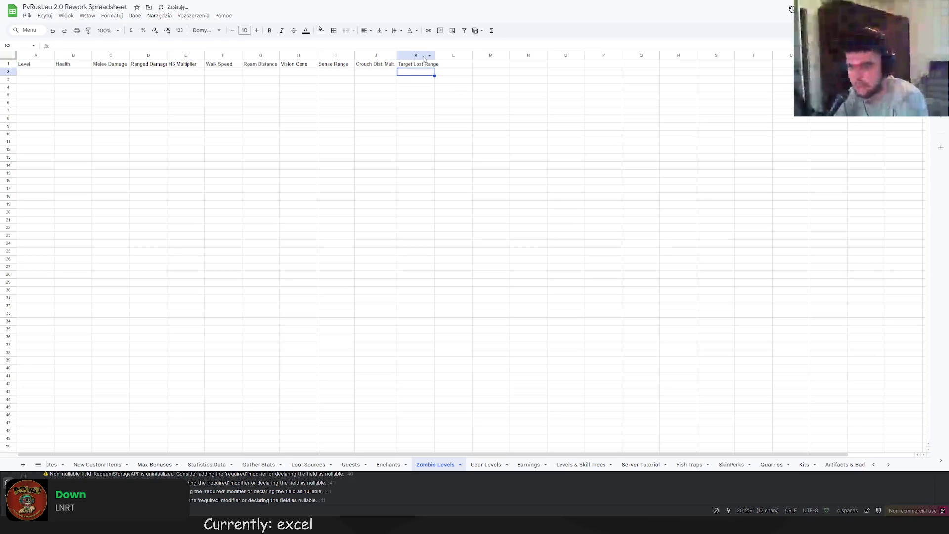
{"action": "double_click", "coordinate": [433, 55]}
{"action": "left_click", "coordinate": [454, 64]}
{"action": "type", "text": "Listen Ranc"}
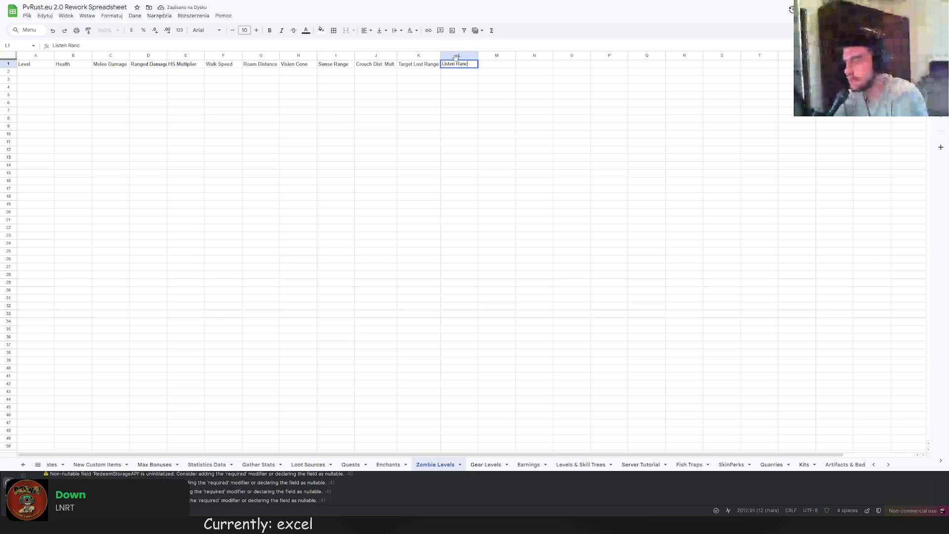
{"action": "type", "text": "ge"}
{"action": "key", "text": "Return"}
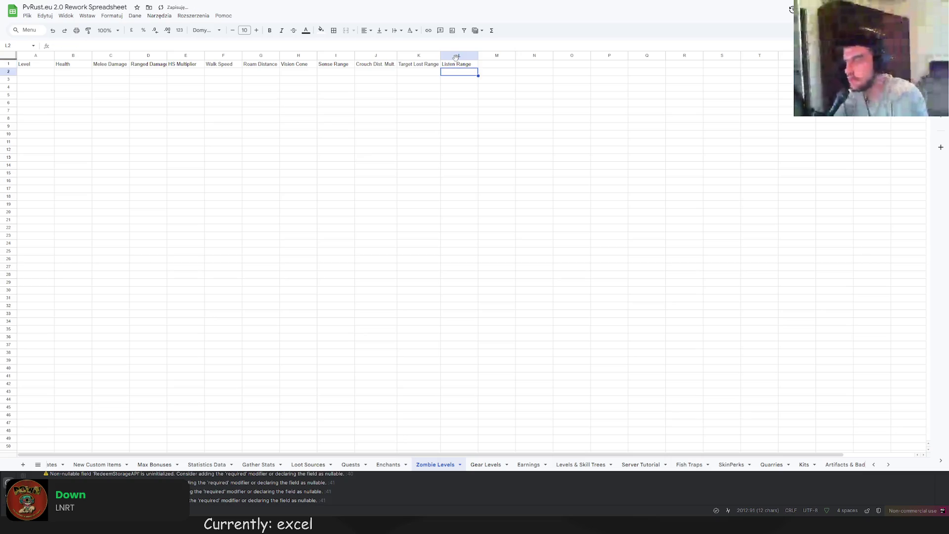
{"action": "left_click", "coordinate": [499, 65]}
{"action": "type", "text": "Noise Volume S"}
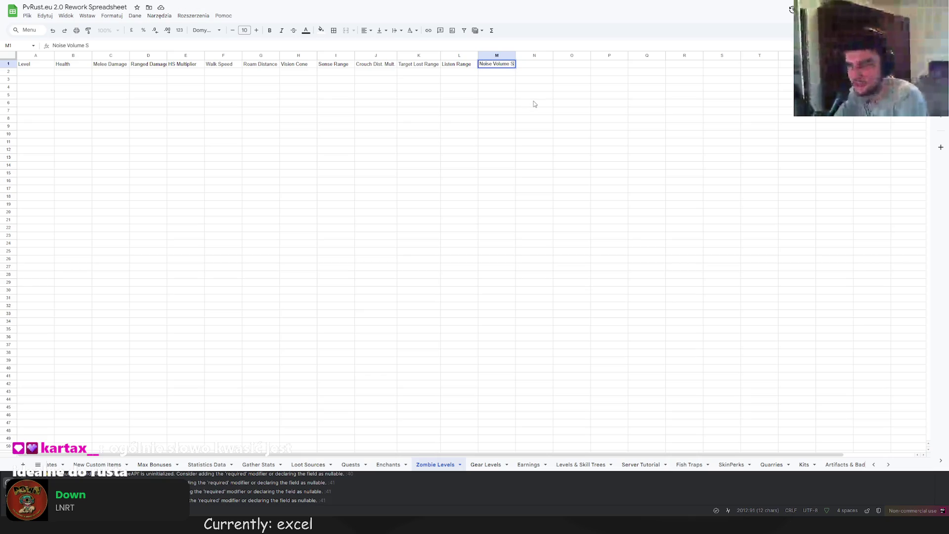
{"action": "type", "text": "ense"}
{"action": "key", "text": "Return"}
{"action": "double_click", "coordinate": [515, 55]}
- Add Infection Chance and Infection Duration headings in N1–O1 and widen column O
{"action": "left_click", "coordinate": [544, 64]}
{"action": "type", "text": "Infection Chan"}
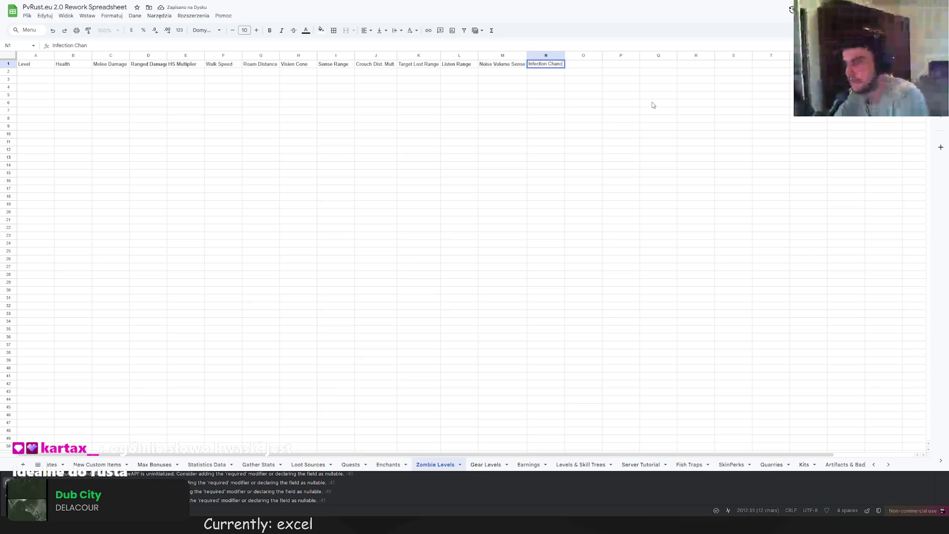
{"action": "type", "text": "e"}
{"action": "key", "text": "Return"}
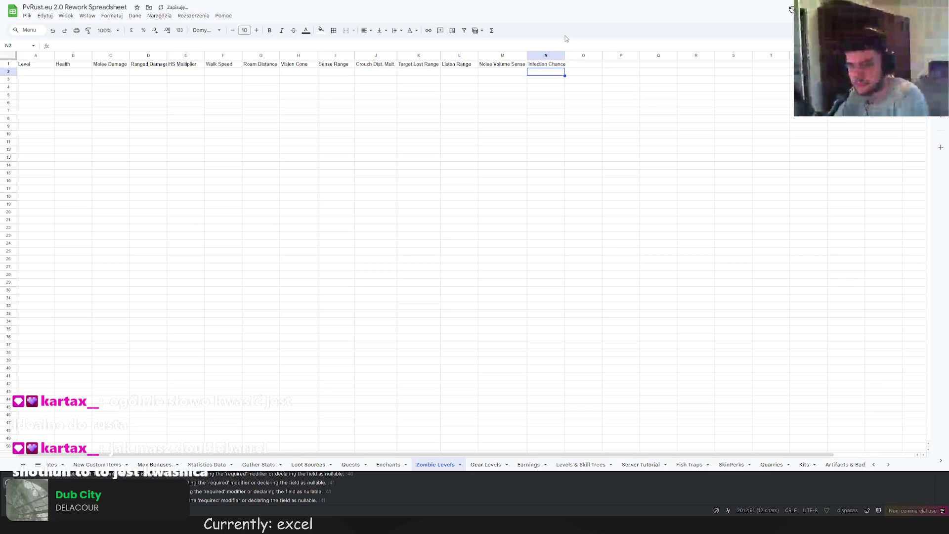
{"action": "double_click", "coordinate": [590, 63]}
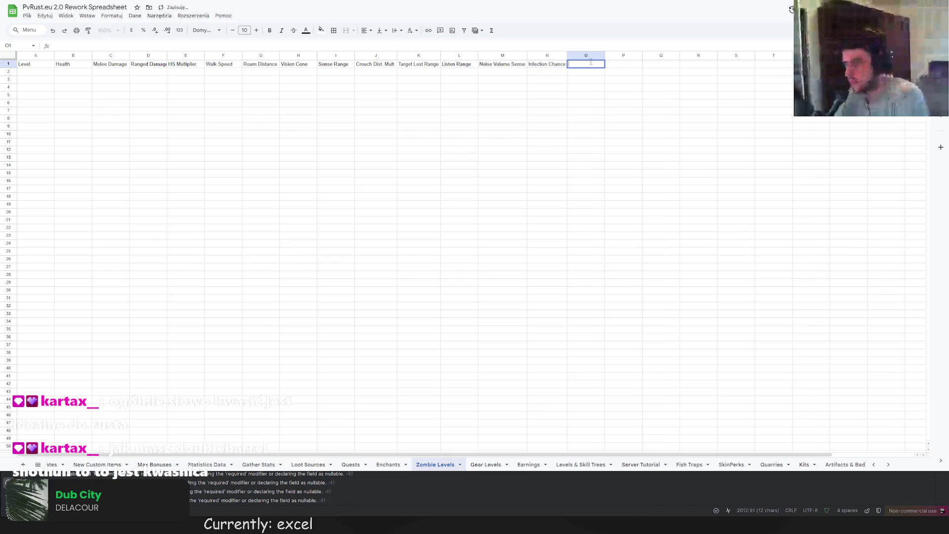
{"action": "type", "text": "Ind"}
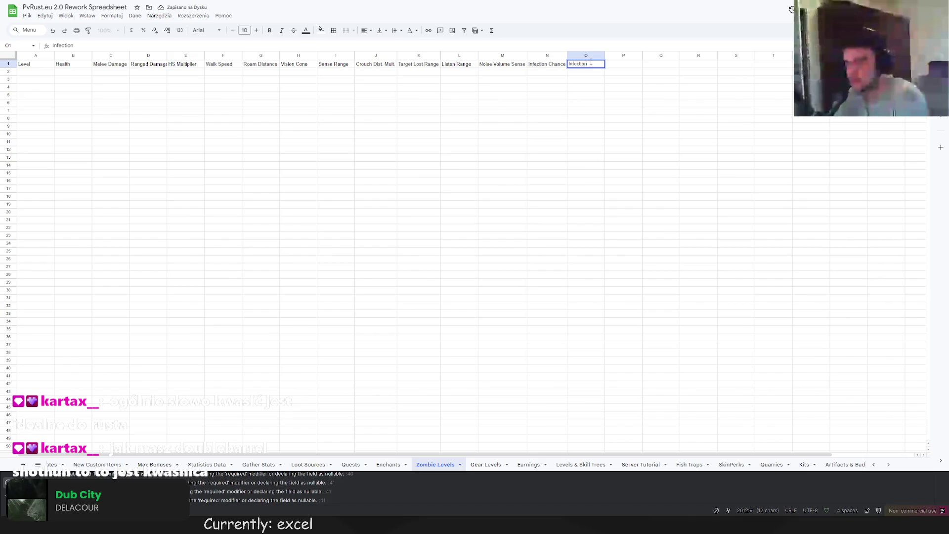
{"action": "type", "text": "uration"}
{"action": "key", "text": "Return"}
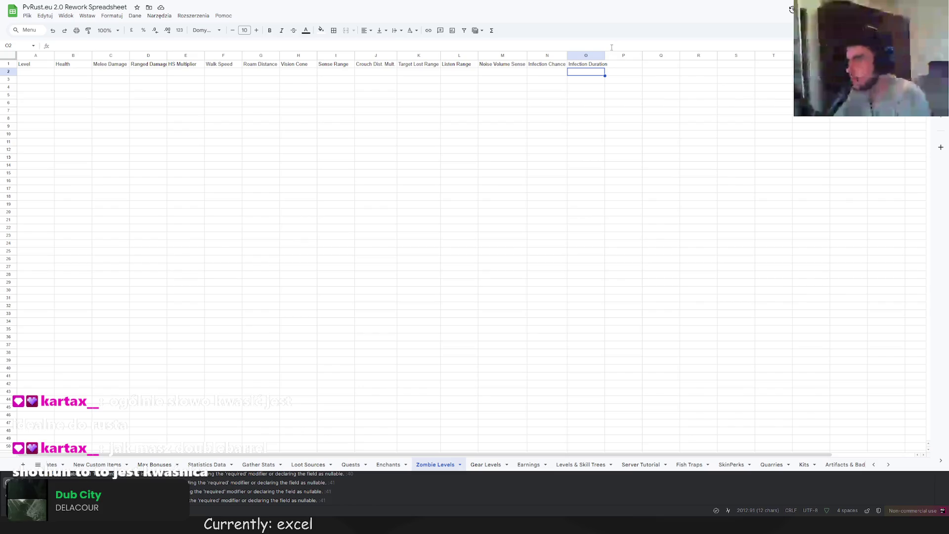
{"action": "double_click", "coordinate": [605, 52]}
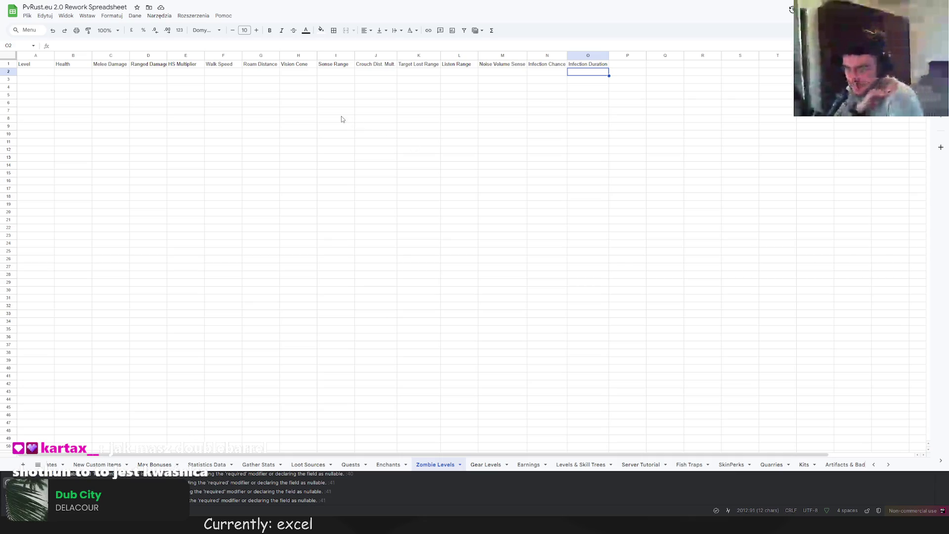
{"action": "left_click", "coordinate": [46, 74]}
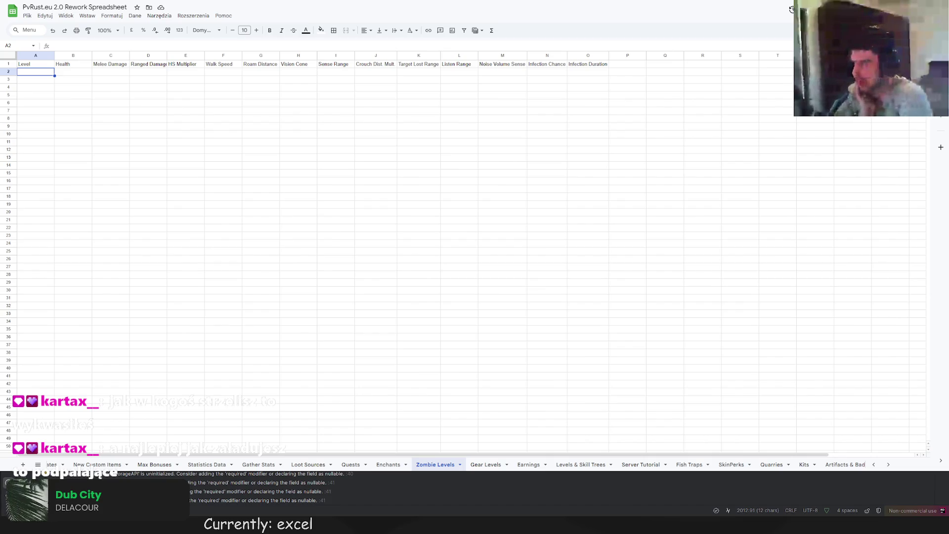
- Set the in-game time to midday with the admintime 12 console command
{"action": "double_click", "coordinate": [35, 72]}
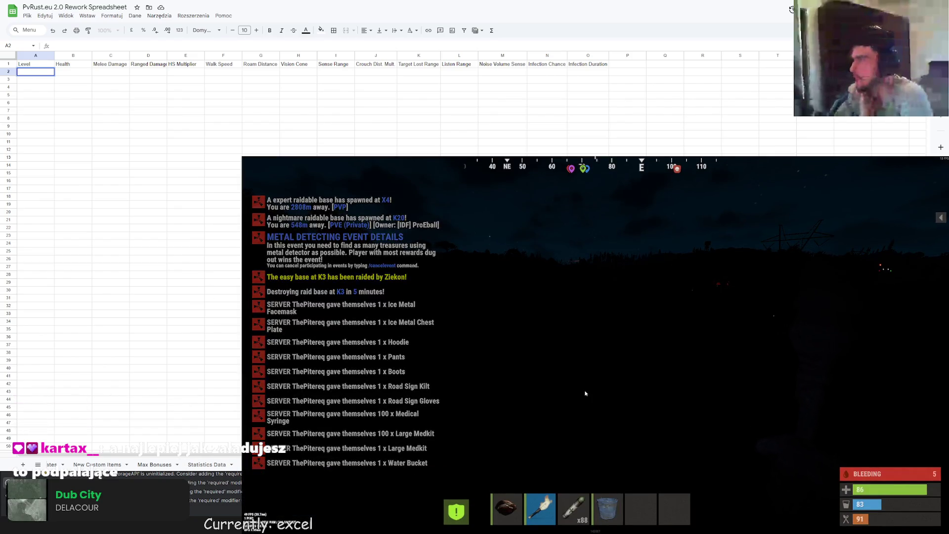
{"action": "key", "text": "F1"}
{"action": "key", "text": "F1"}
{"action": "key", "text": "F1"}
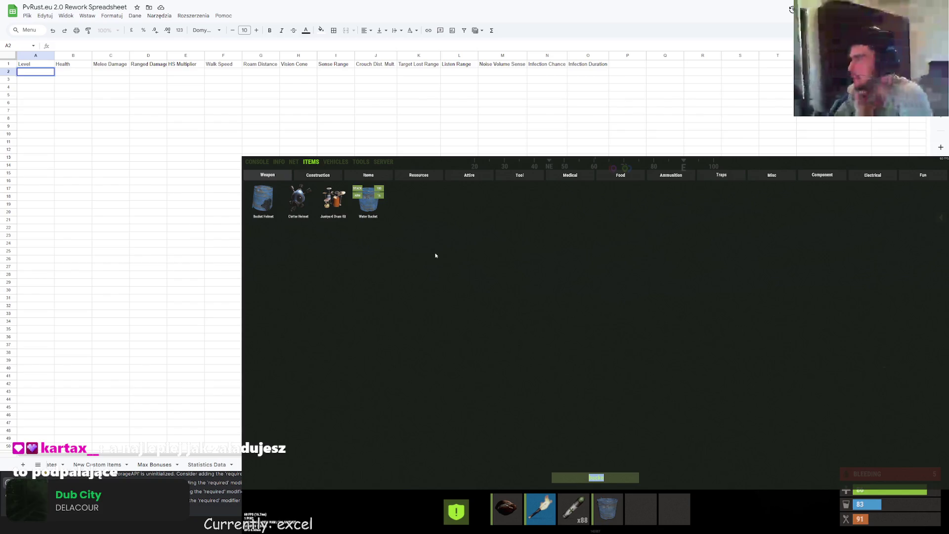
{"action": "left_click", "coordinate": [258, 161]}
{"action": "type", "text": "dmintime 12"}
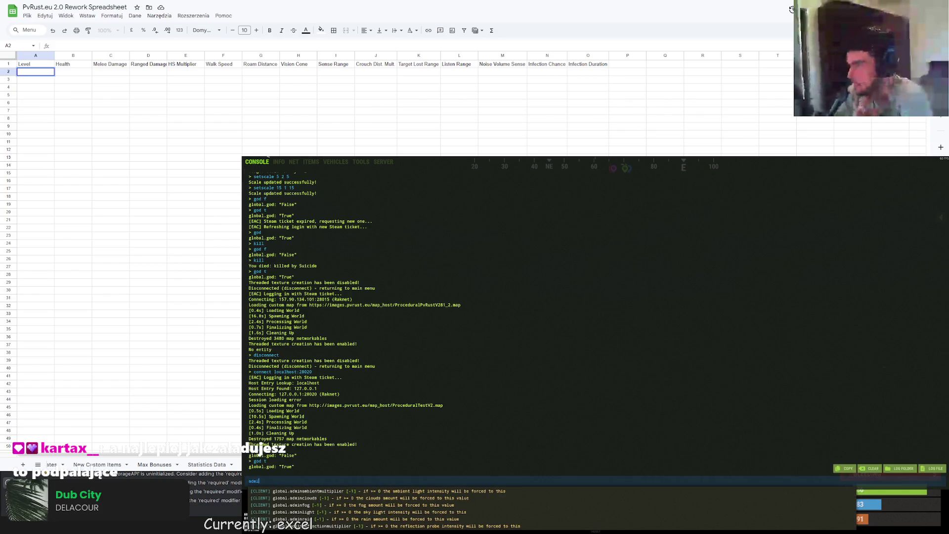
{"action": "key", "text": "Return"}
{"action": "key", "text": "F1"}
{"action": "key", "text": "F1"}
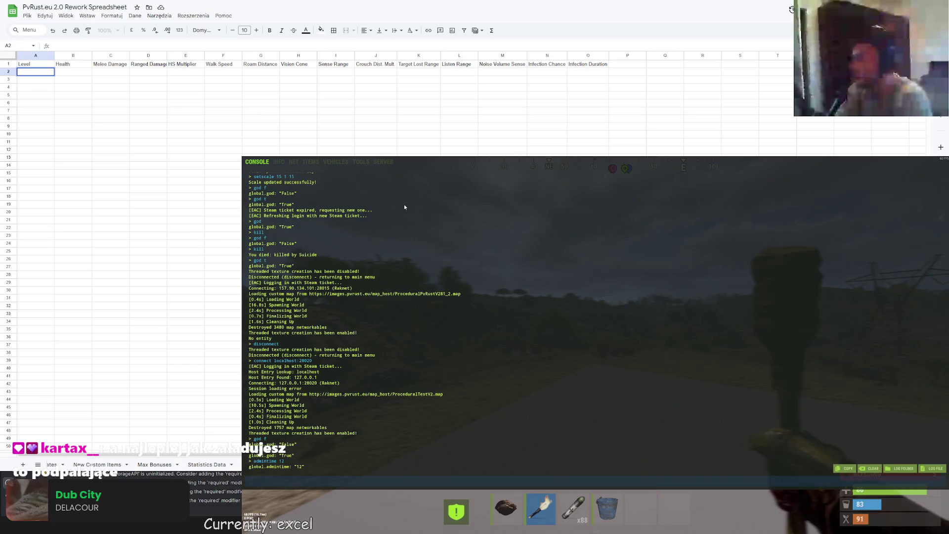
- Spawn a Blow Pipe plus Incapacitate, Radiation, Scatter and Wood Darts from the 'dart' item search
{"action": "left_click", "coordinate": [311, 163]}
{"action": "type", "text": "dart"}
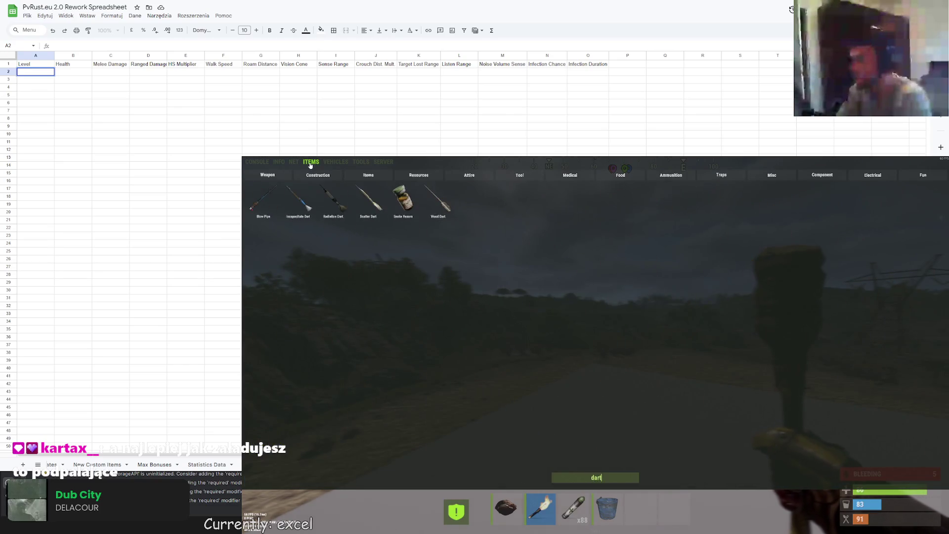
{"action": "left_click", "coordinate": [264, 198]}
{"action": "left_click", "coordinate": [299, 215]}
{"action": "left_click", "coordinate": [333, 200]}
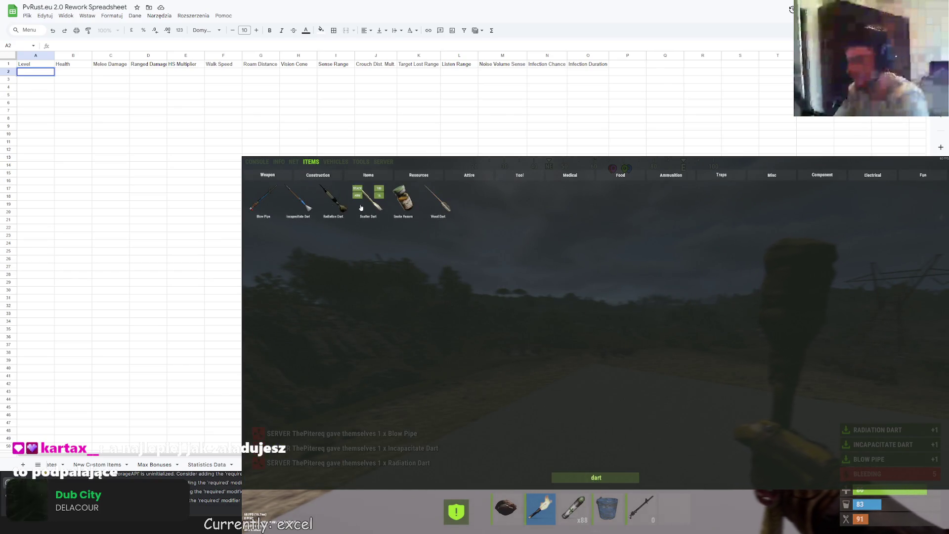
{"action": "left_click", "coordinate": [368, 200]}
{"action": "left_click", "coordinate": [438, 200]}
{"action": "key", "text": "F1"}
- Inspect the Wood, Scatter and Incapacitate Darts in the inventory
{"action": "key", "text": "Tab"}
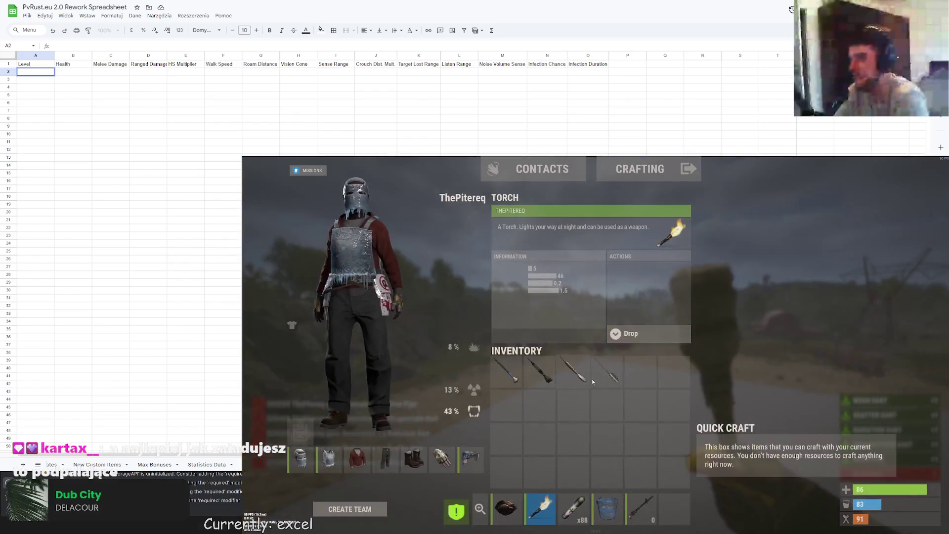
{"action": "left_click", "coordinate": [607, 372]}
{"action": "left_click", "coordinate": [573, 372]}
{"action": "left_click", "coordinate": [607, 372]}
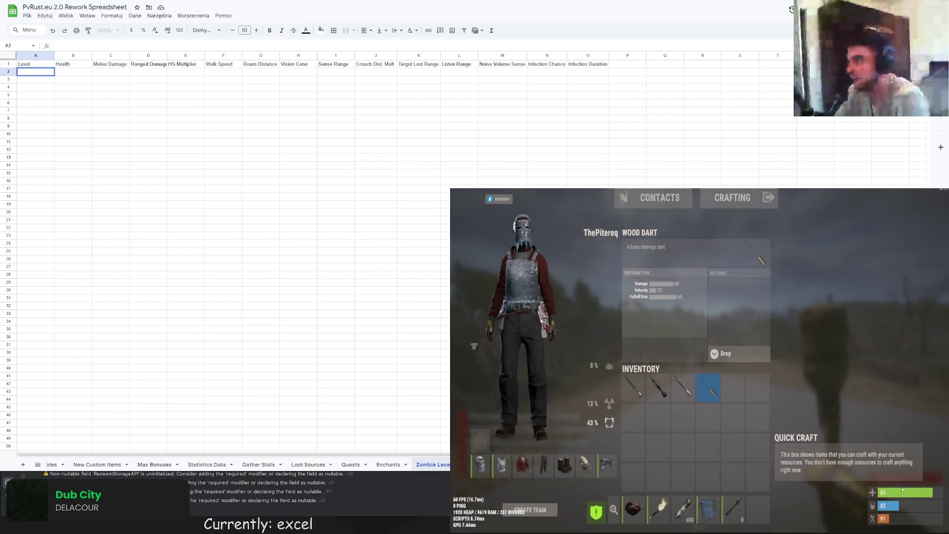
{"action": "left_click", "coordinate": [683, 412]}
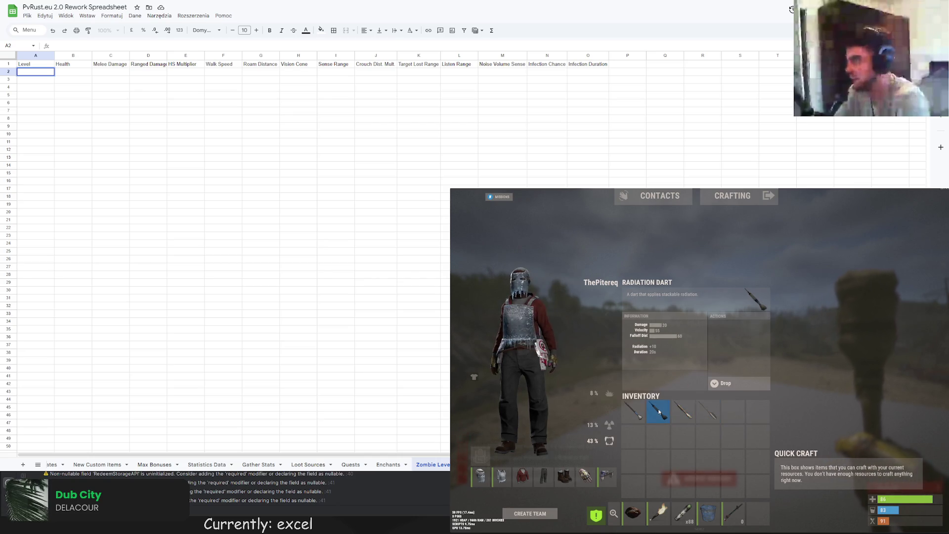
{"action": "left_click", "coordinate": [642, 412]}
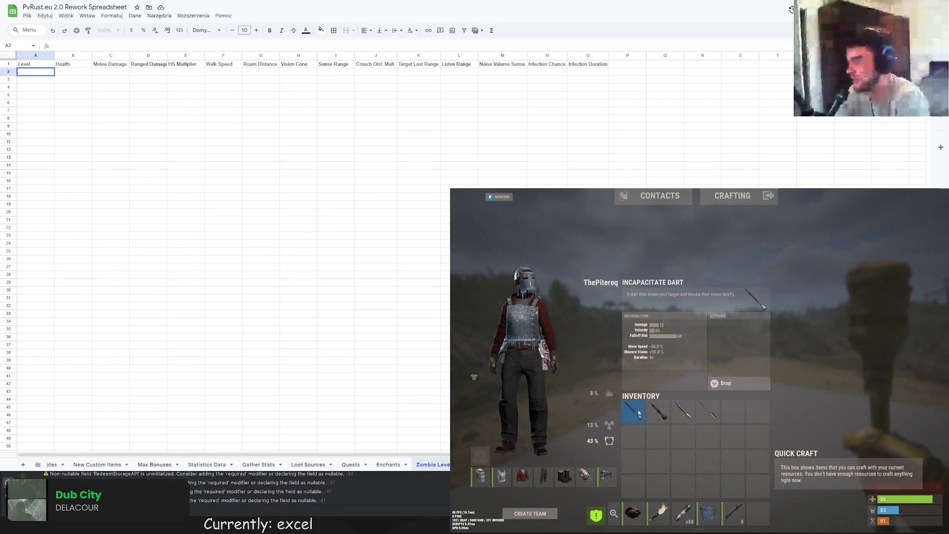
{"action": "key", "text": "Tab"}
- Recheck the Radiation and Incapacitate Darts' stats in the inventory, then return to gameplay
{"action": "key", "text": "Escape"}
{"action": "key", "text": "Escape"}
{"action": "key", "text": "Tab"}
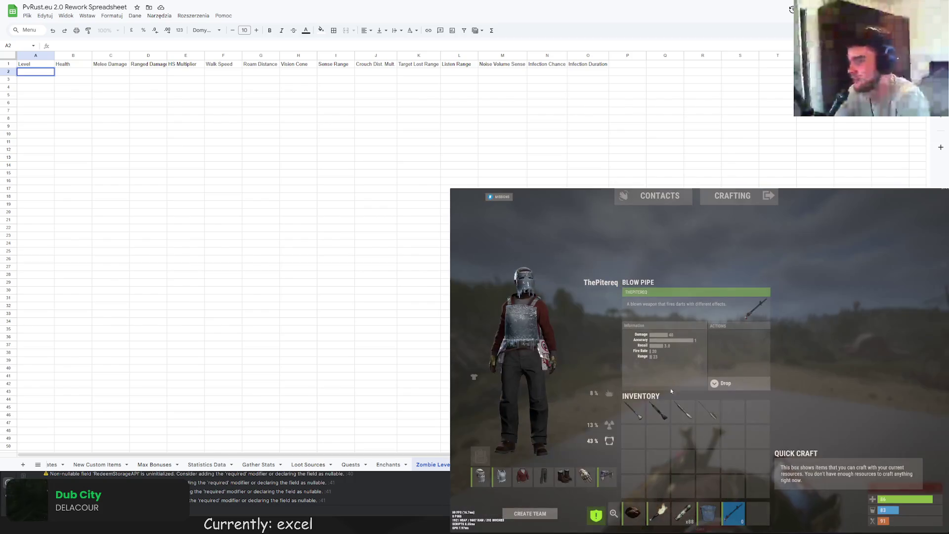
{"action": "left_click", "coordinate": [658, 413]}
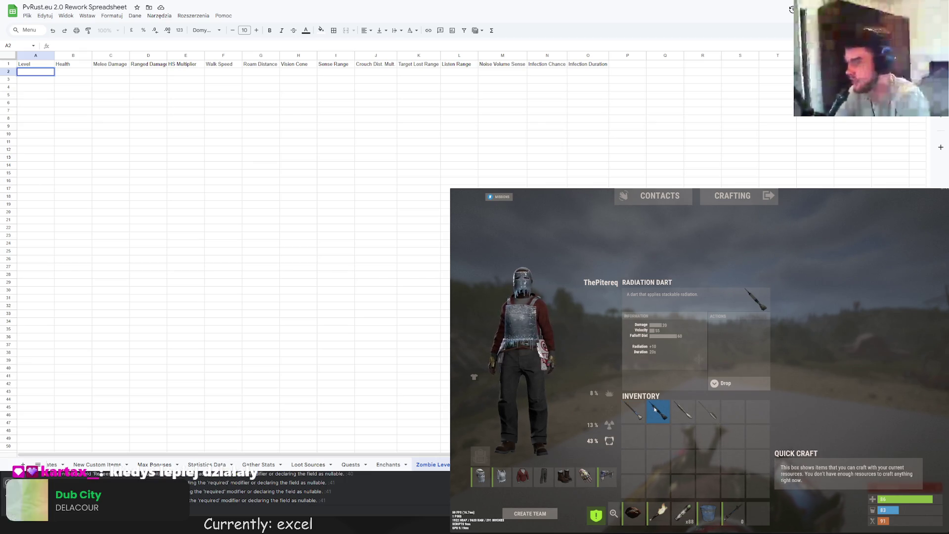
{"action": "key", "text": "Tab"}
{"action": "key", "text": "Tab"}
{"action": "left_click", "coordinate": [641, 406]}
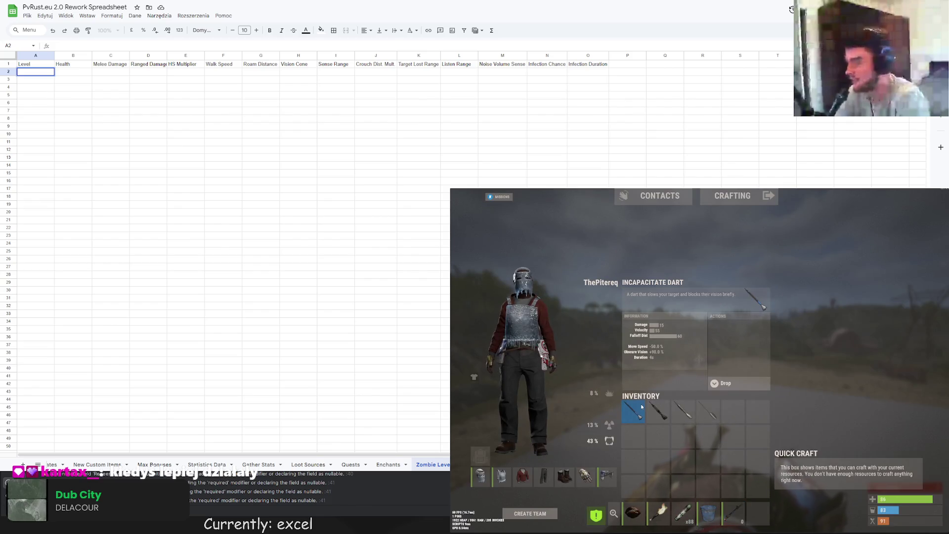
{"action": "key", "text": "Tab"}
- Walk around the grey foundation toward the cliffs and farm, glancing at the inventory, then open global chat
{"action": "key", "text": "w"}
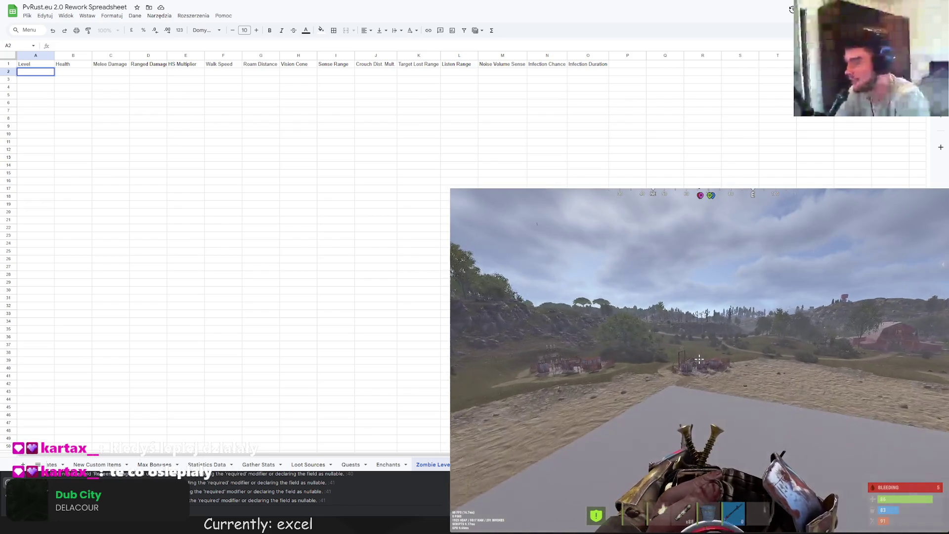
{"action": "key", "text": "w"}
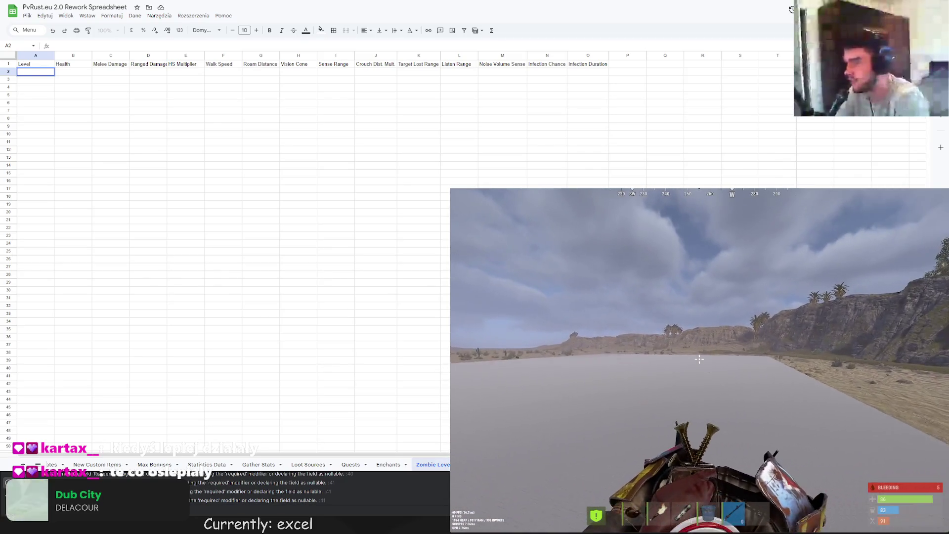
{"action": "key", "text": "Tab"}
{"action": "key", "text": "Tab"}
{"action": "key", "text": "w"}
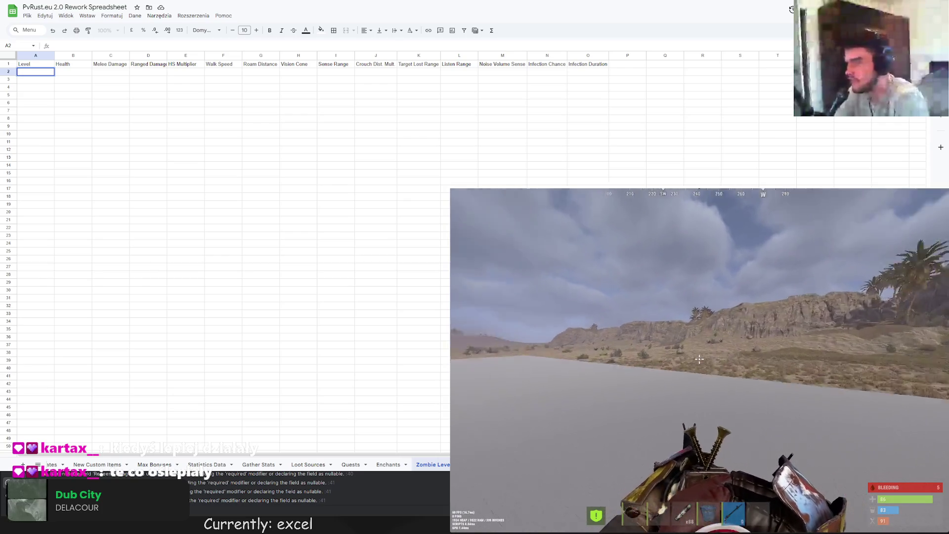
{"action": "key", "text": "w"}
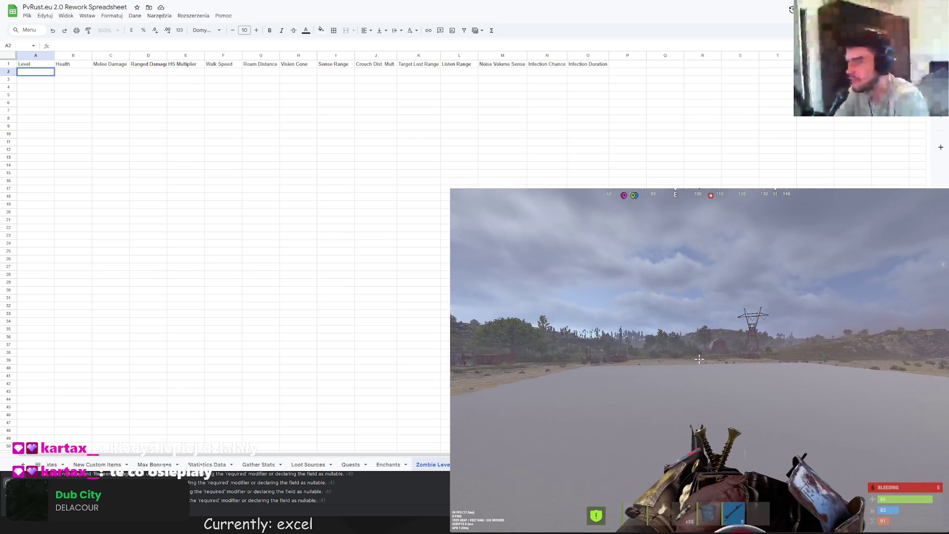
{"action": "key", "text": "Tab"}
{"action": "key", "text": "Tab"}
{"action": "key", "text": "Return"}
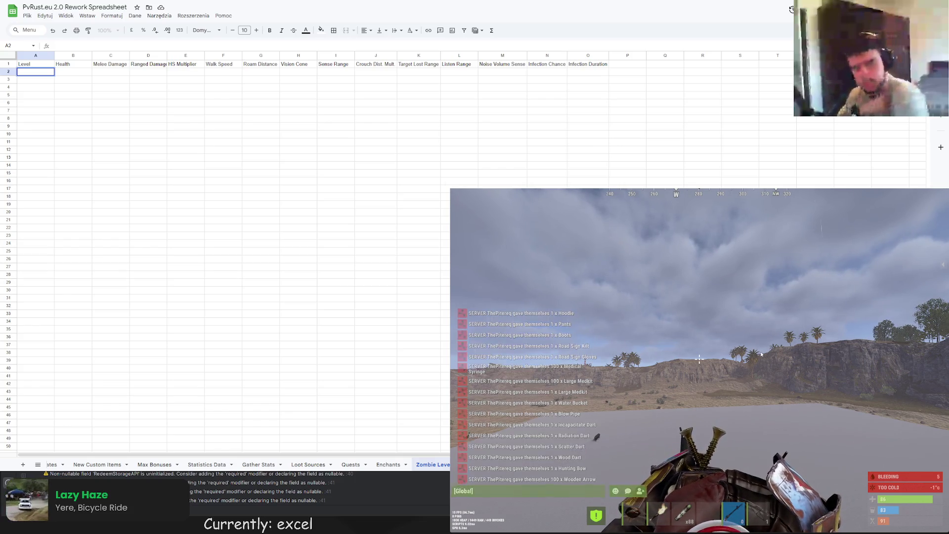
- Equip hotbar slot 6, then fill the Level column A2:A16 with levels 1 through 15
{"action": "key", "text": "Escape"}
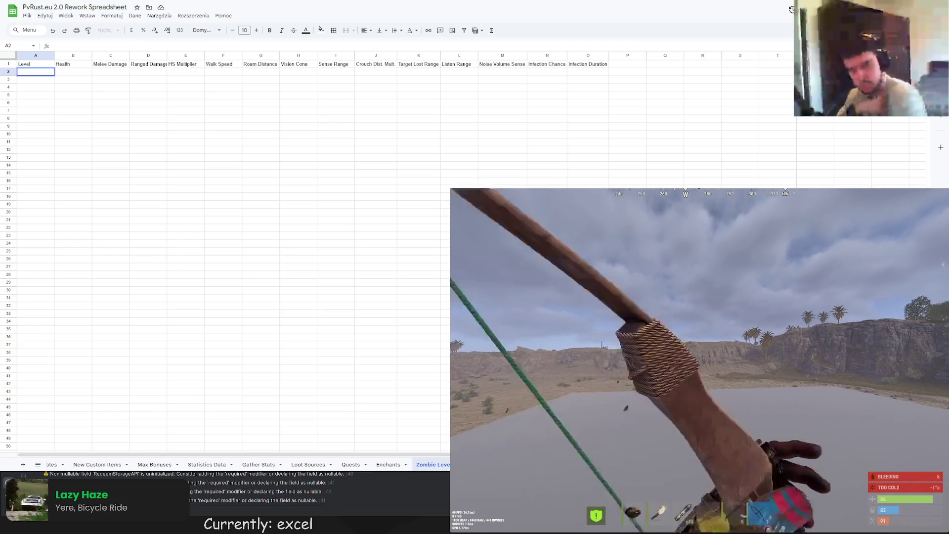
{"action": "key", "text": "6"}
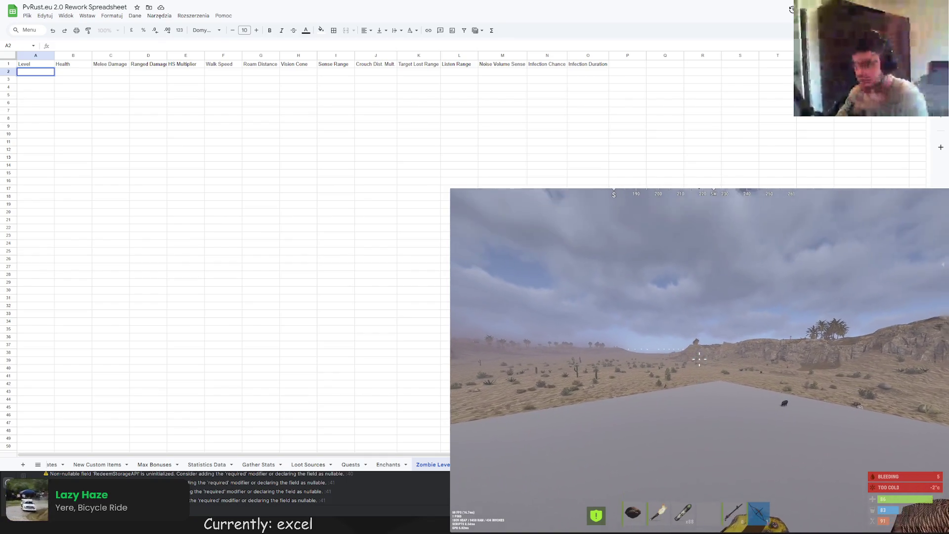
{"action": "key", "text": "Return"}
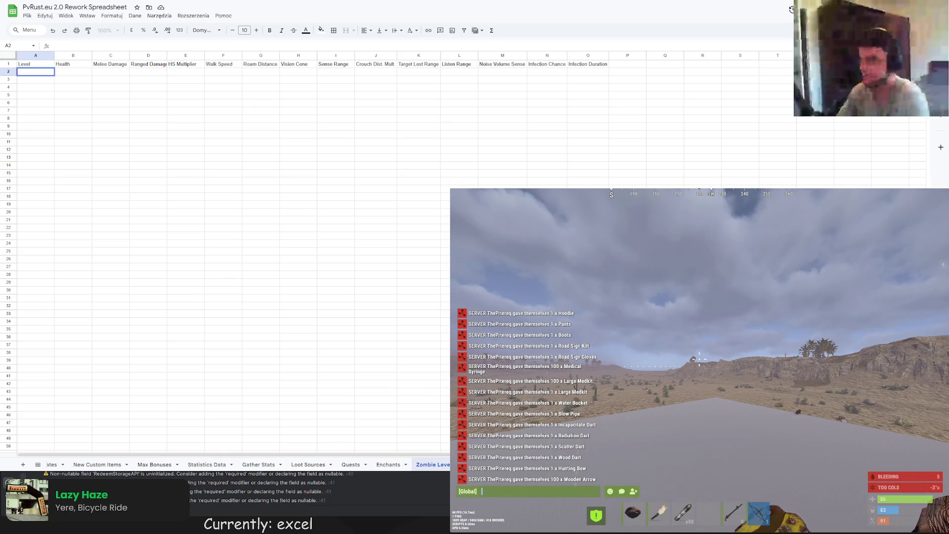
{"action": "key", "text": "ctrl+v"}
{"action": "key", "text": "Tab"}
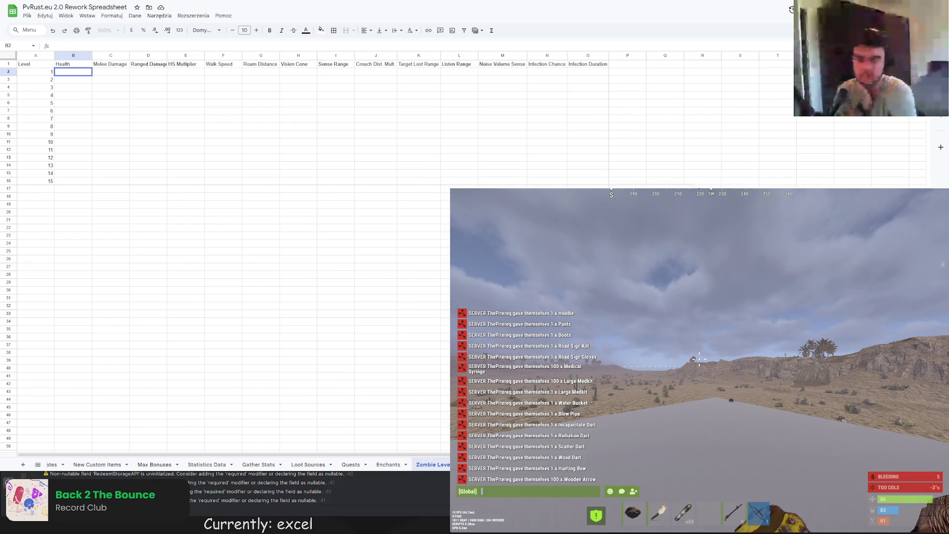
- Enter Health values 60, 100 and 180 for levels 1–3
{"action": "type", "text": "0"}
{"action": "key", "text": "Return"}
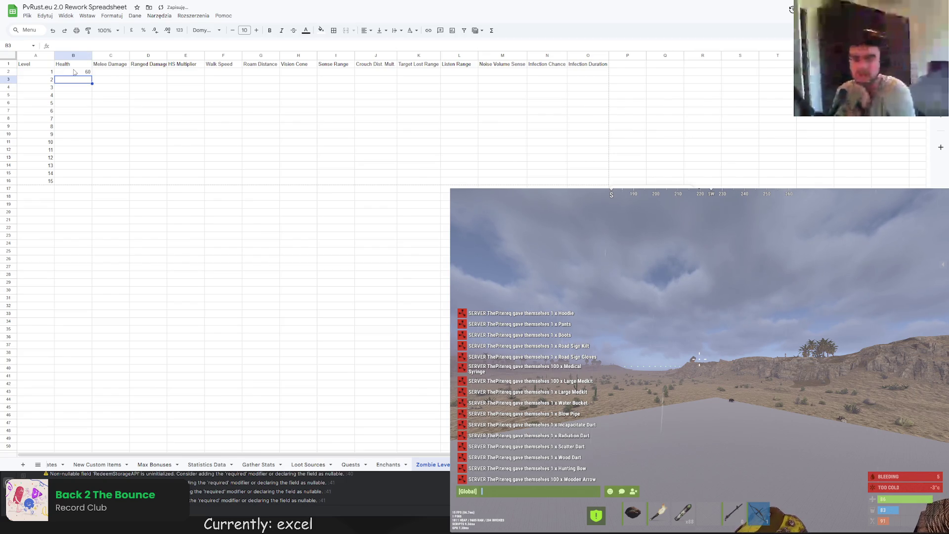
{"action": "type", "text": "100"}
{"action": "key", "text": "Return"}
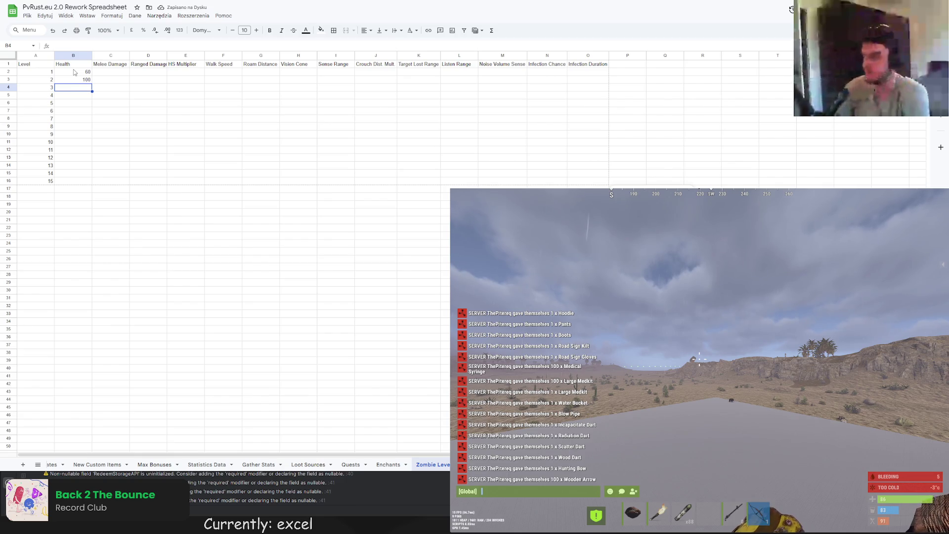
{"action": "type", "text": "180"}
{"action": "key", "text": "Return"}
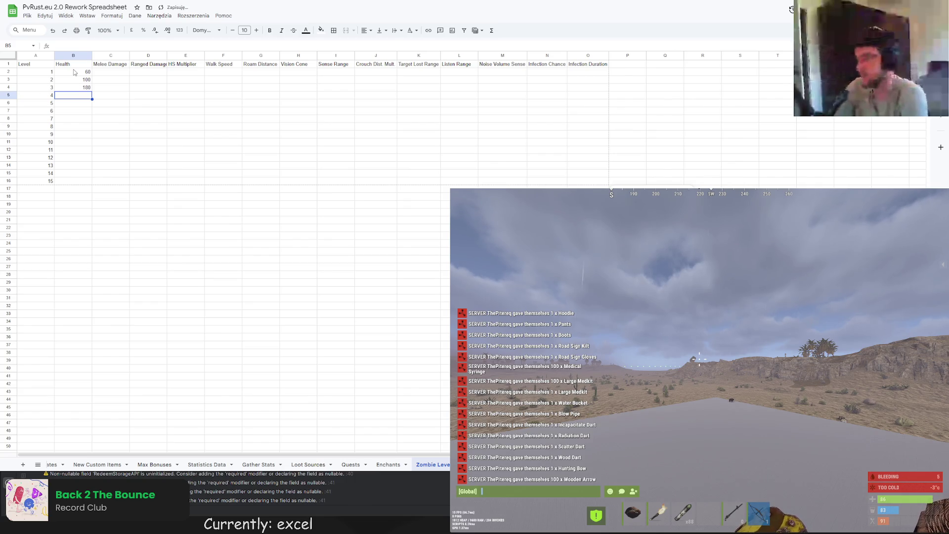
- Replace level 2 Health in B3 with the formula =B2*1.65
{"action": "left_click", "coordinate": [88, 80]}
{"action": "left_click_drag", "start_coordinate": [64, 45], "coordinate": [18, 44]}
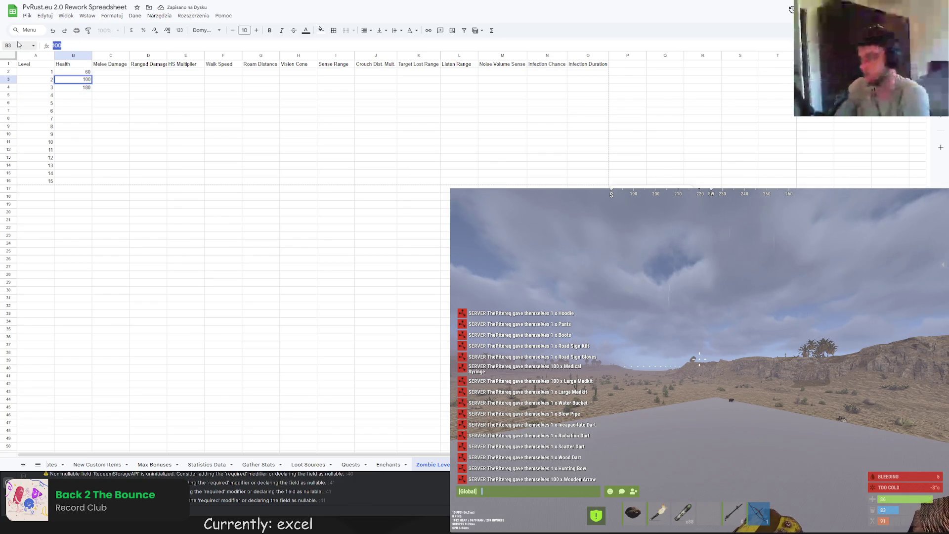
{"action": "type", "text": "="}
{"action": "left_click", "coordinate": [74, 72]}
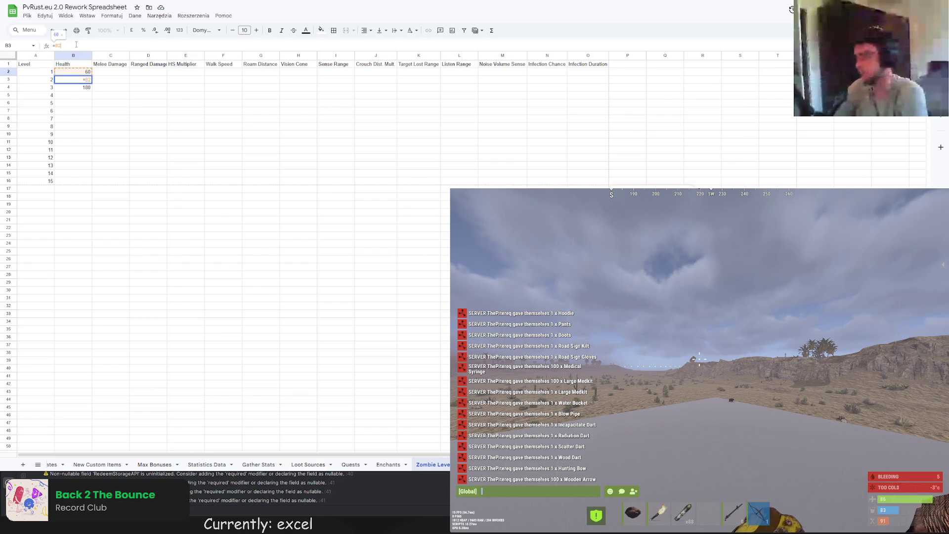
{"action": "type", "text": "*1.6"}
{"action": "key", "text": "Return"}
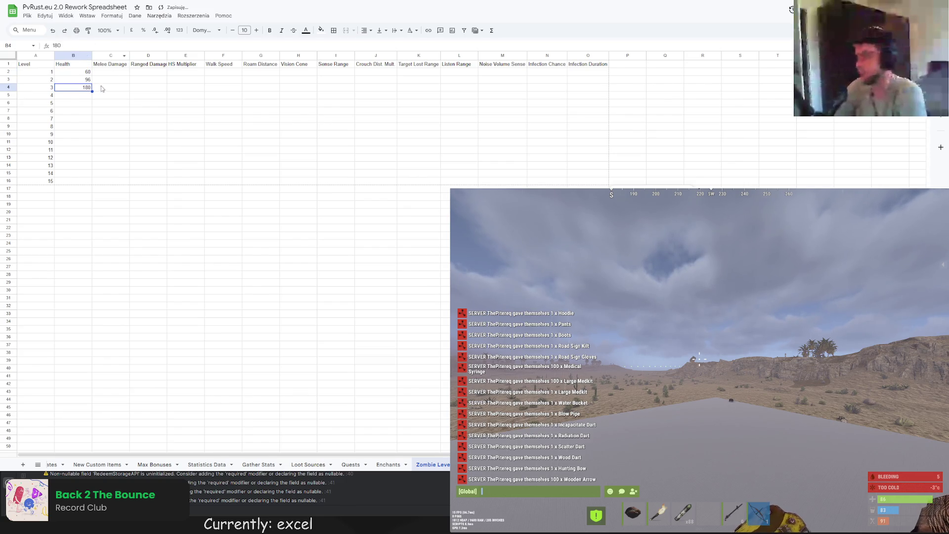
{"action": "key", "text": "Up"}
{"action": "left_click", "coordinate": [86, 46]}
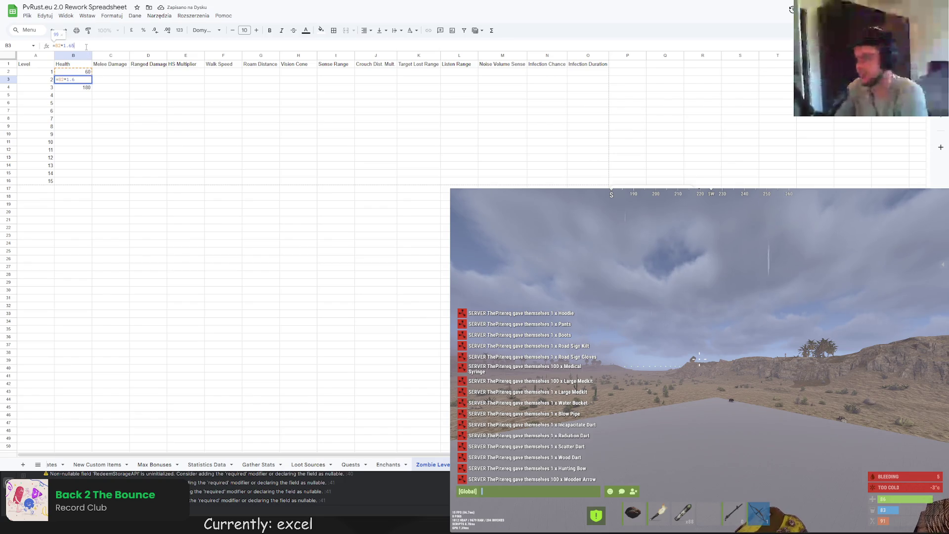
{"action": "key", "text": "Return"}
- Raise B3's Health multiplier from 1.65 to 1.66, then to 1.67
{"action": "key", "text": "Up"}
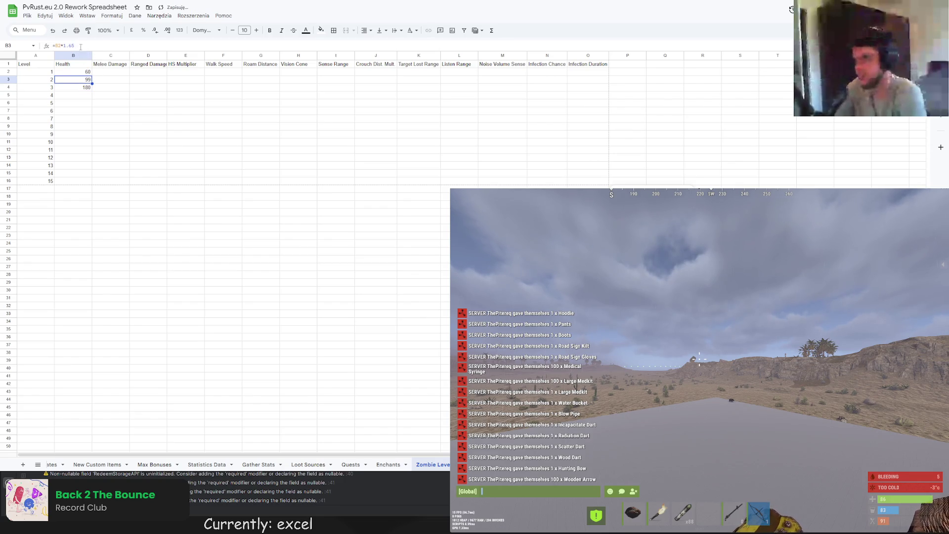
{"action": "left_click", "coordinate": [93, 44]}
{"action": "key", "text": "BackSpace"}
{"action": "type", "text": "6"}
{"action": "key", "text": "Return"}
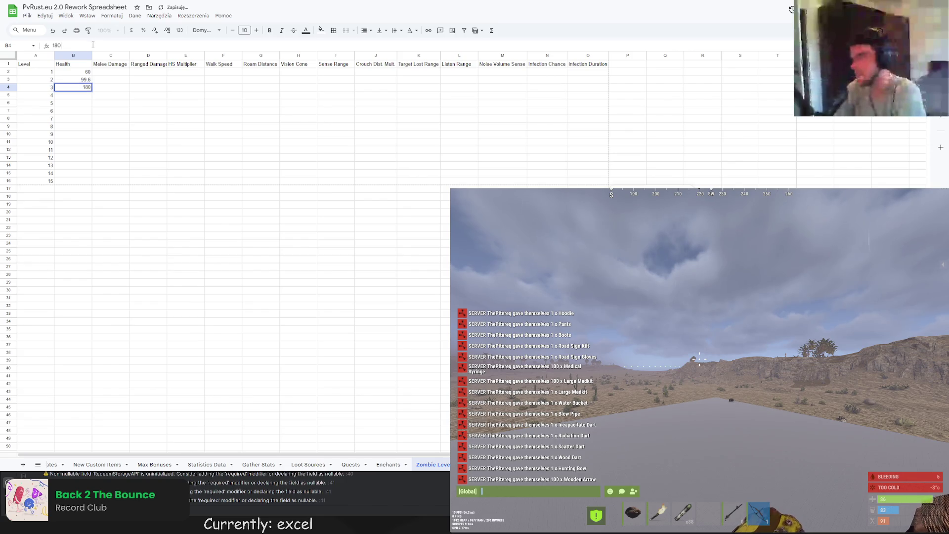
{"action": "key", "text": "Up"}
{"action": "left_click", "coordinate": [93, 44]}
{"action": "key", "text": "BackSpace"}
{"action": "type", "text": "7"}
{"action": "key", "text": "Return"}
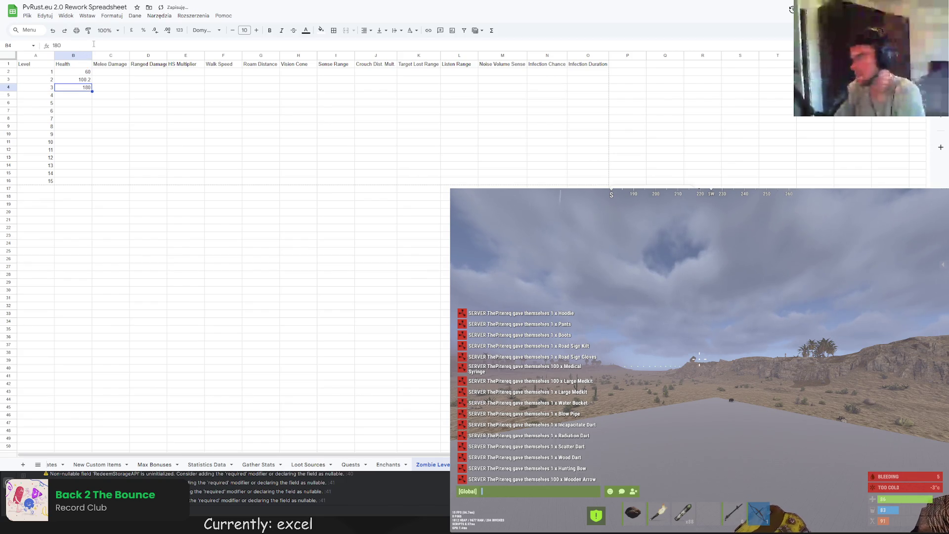
- Fill the ×1.67 Health formula down to level 15 and check the level 7, 9, 14, 15 values
{"action": "left_click", "coordinate": [84, 81]}
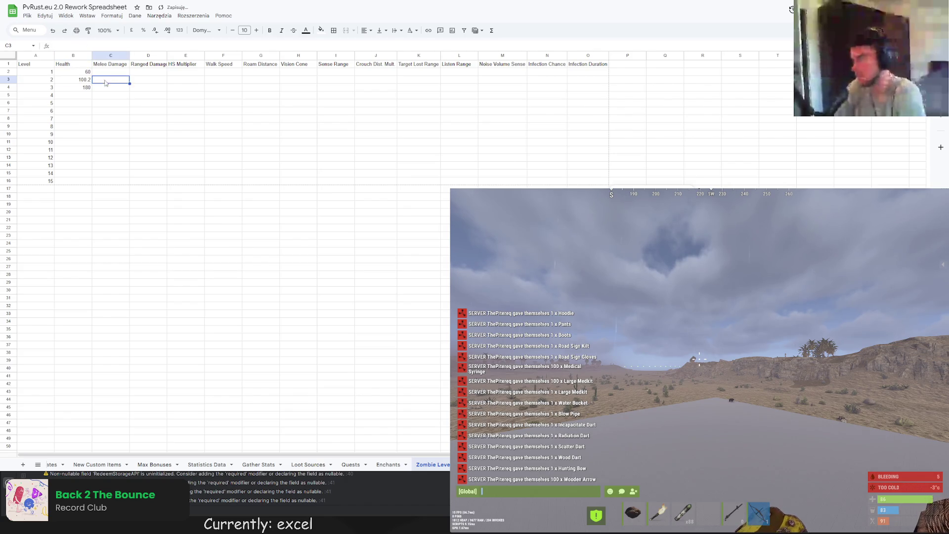
{"action": "left_click_drag", "start_coordinate": [92, 87], "coordinate": [90, 180]}
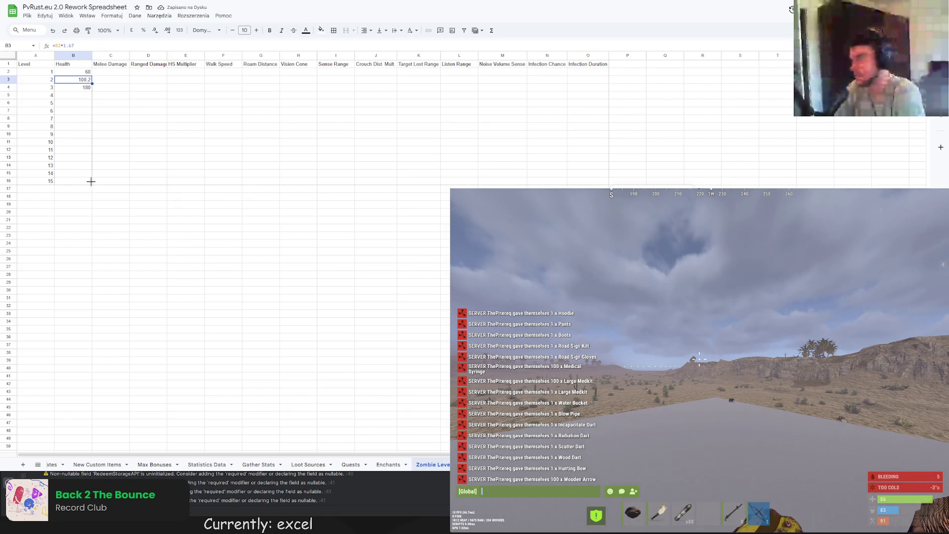
{"action": "left_click", "coordinate": [121, 212]}
{"action": "left_click", "coordinate": [81, 120]}
{"action": "left_click", "coordinate": [71, 135]}
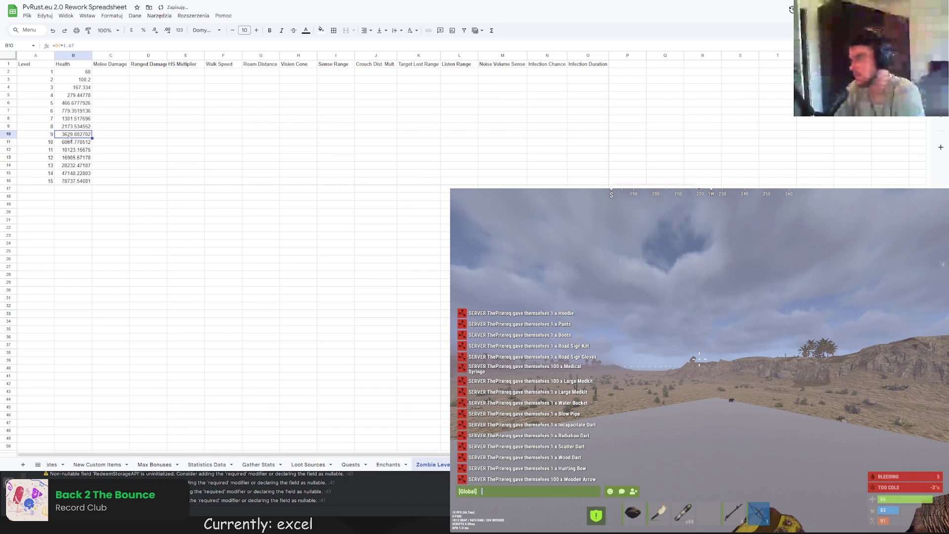
{"action": "left_click", "coordinate": [71, 173]}
{"action": "left_click", "coordinate": [73, 181]}
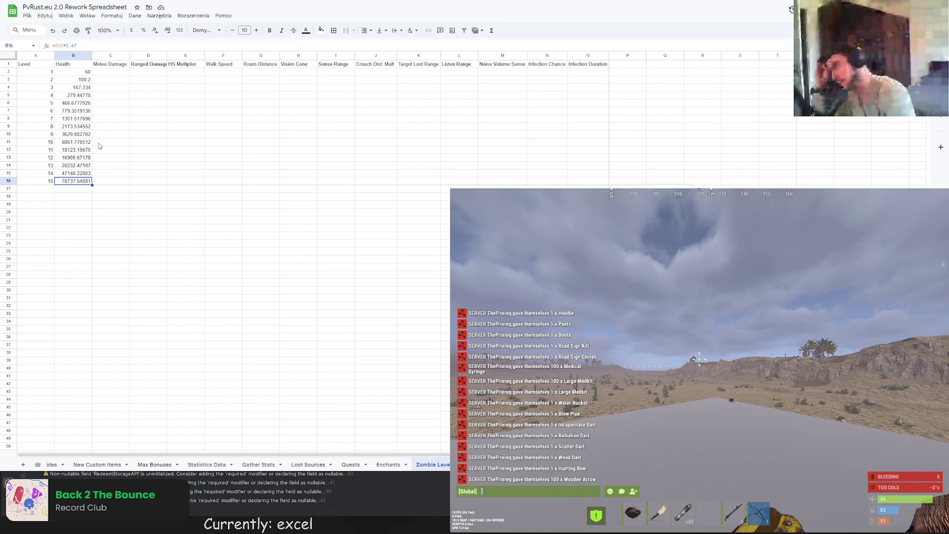
- Try a fixed 100 in B3, undo it, and enter Melee Damage 100 for level 2
{"action": "left_click", "coordinate": [88, 81]}
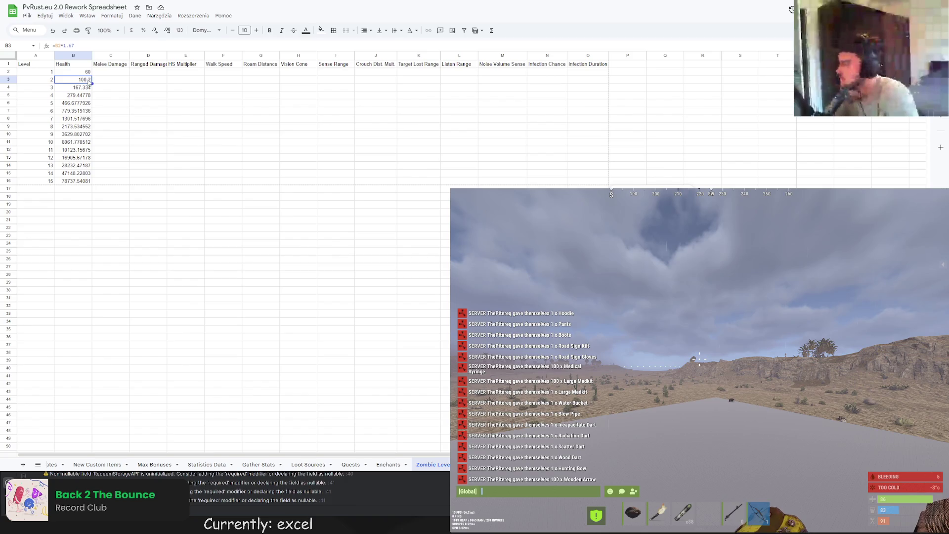
{"action": "type", "text": "100"}
{"action": "key", "text": "Return"}
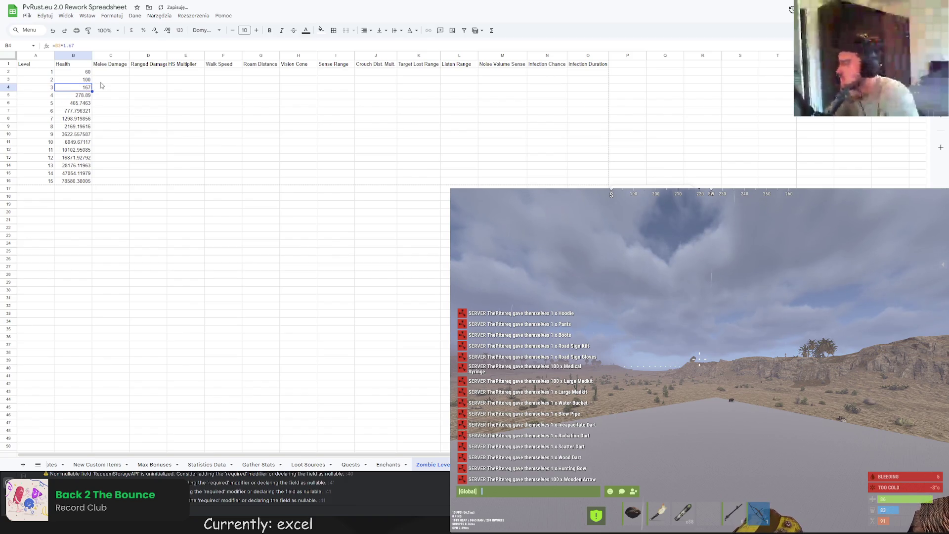
{"action": "key", "text": "ctrl+z"}
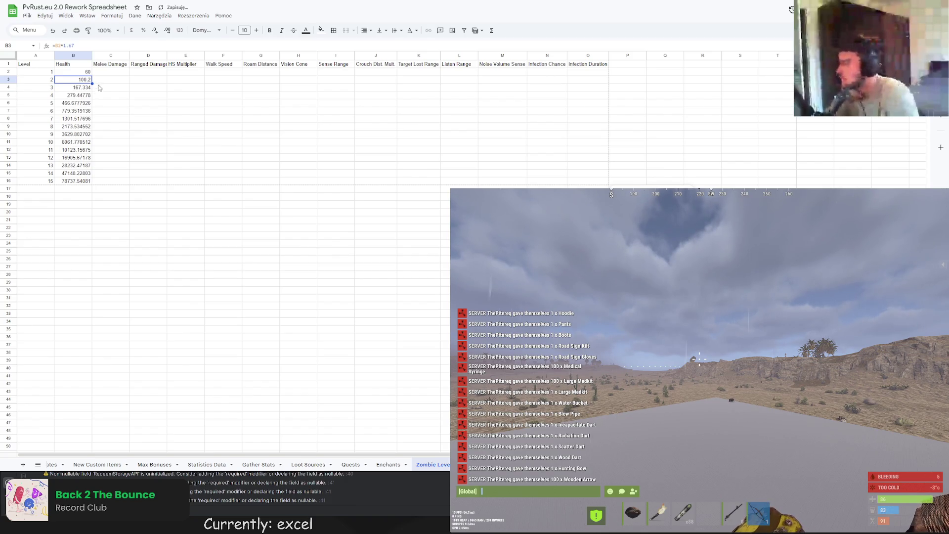
{"action": "left_click", "coordinate": [103, 82]}
{"action": "type", "text": "100"}
{"action": "key", "text": "Return"}
- Enter Melee Damage 160, 250, 400, 750 and 1250 for levels 3–7
{"action": "type", "text": "160"}
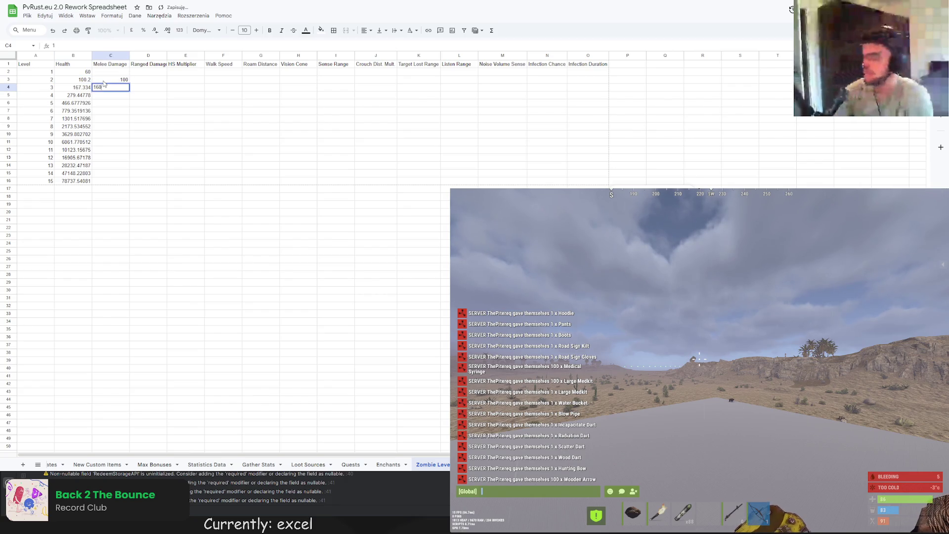
{"action": "key", "text": "Return"}
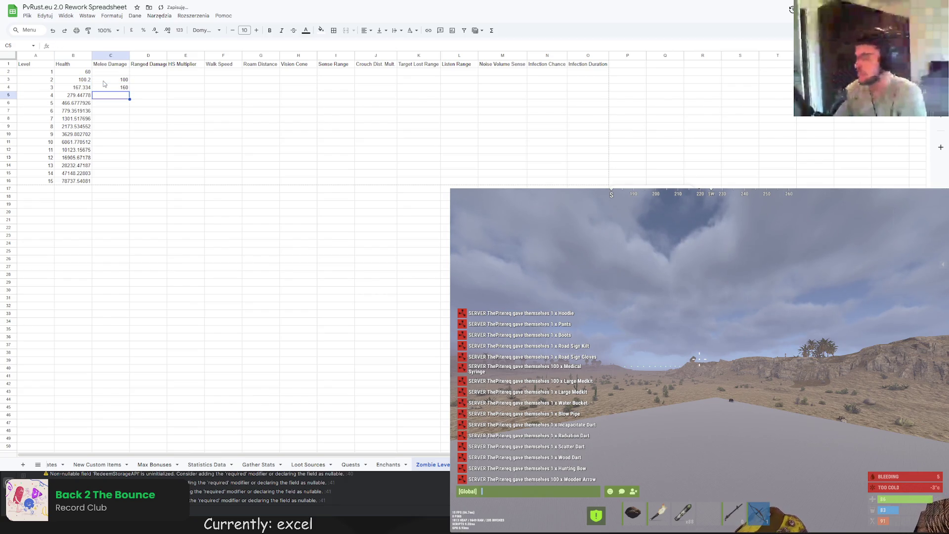
{"action": "type", "text": "250"}
{"action": "key", "text": "Return"}
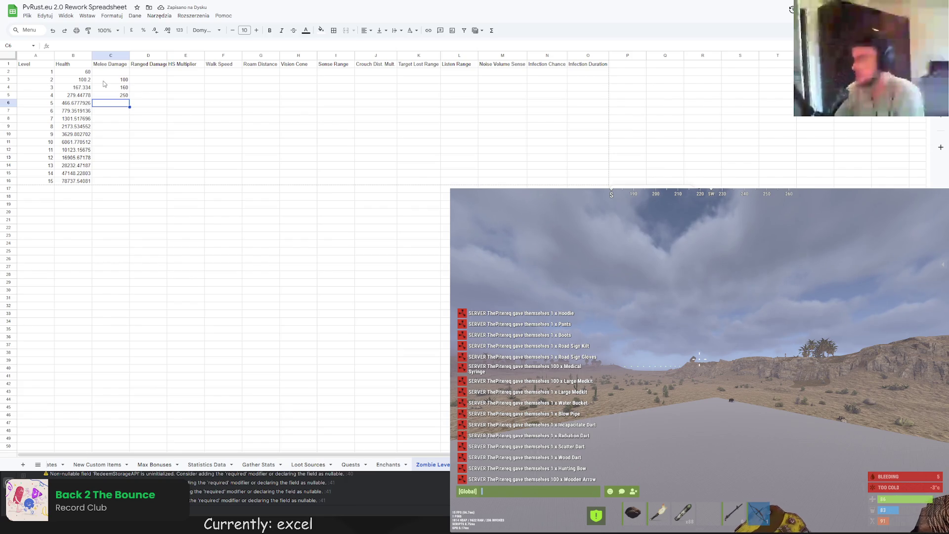
{"action": "type", "text": "400"}
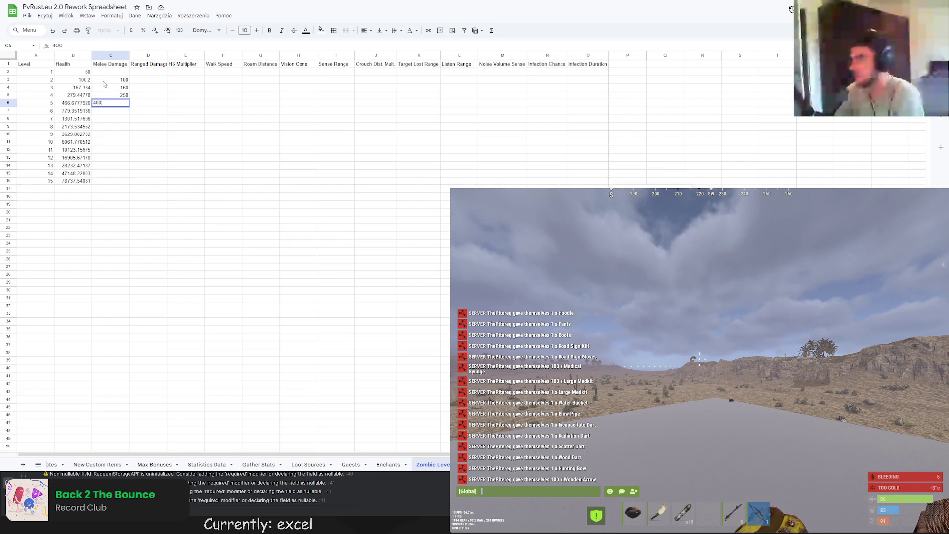
{"action": "key", "text": "Return"}
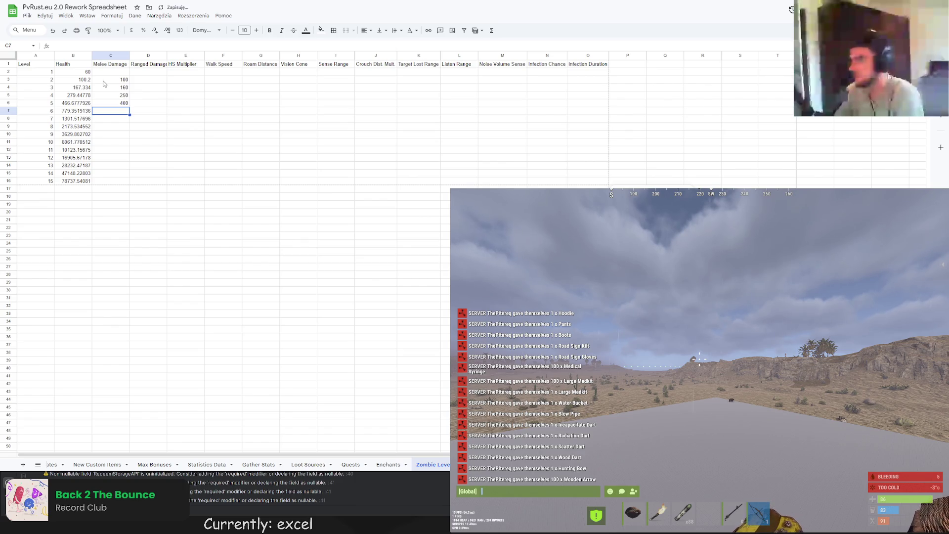
{"action": "type", "text": "750"}
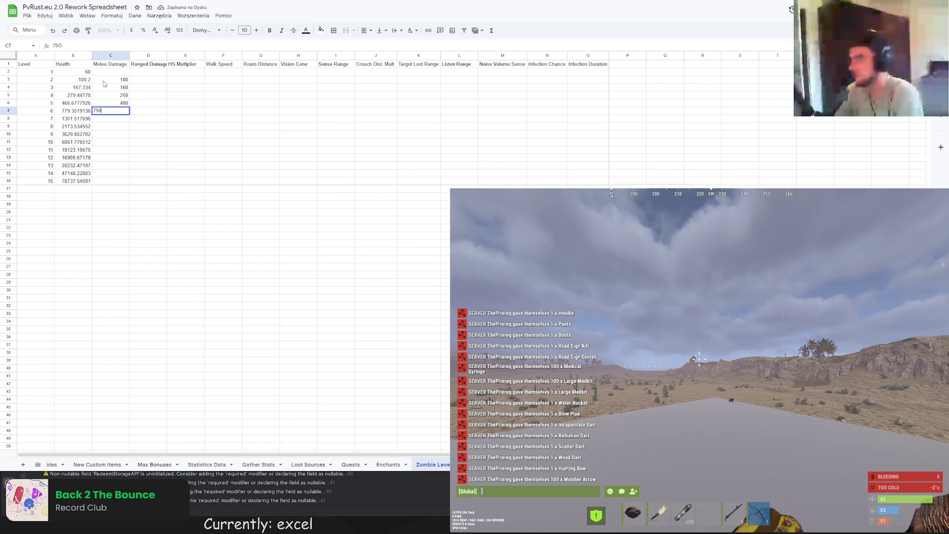
{"action": "key", "text": "Return"}
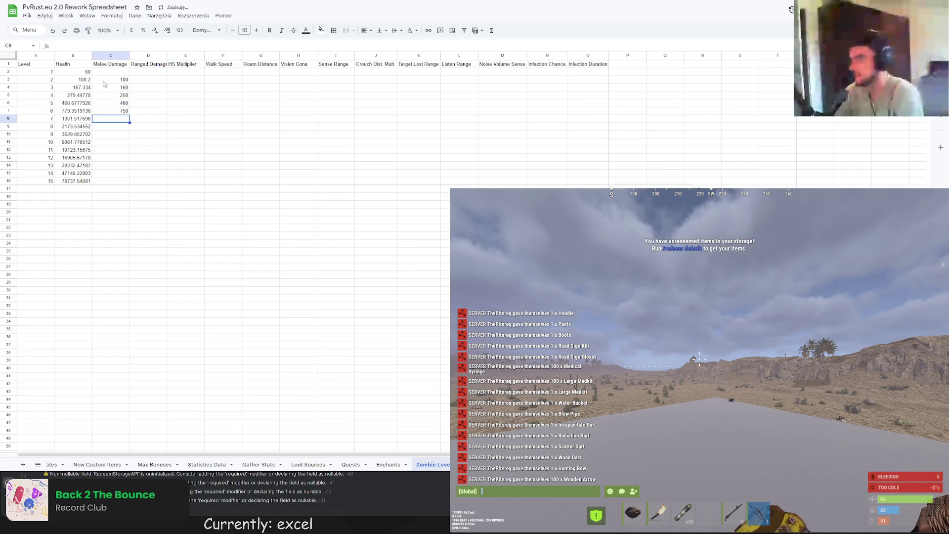
{"action": "type", "text": "1250"}
{"action": "key", "text": "Return"}
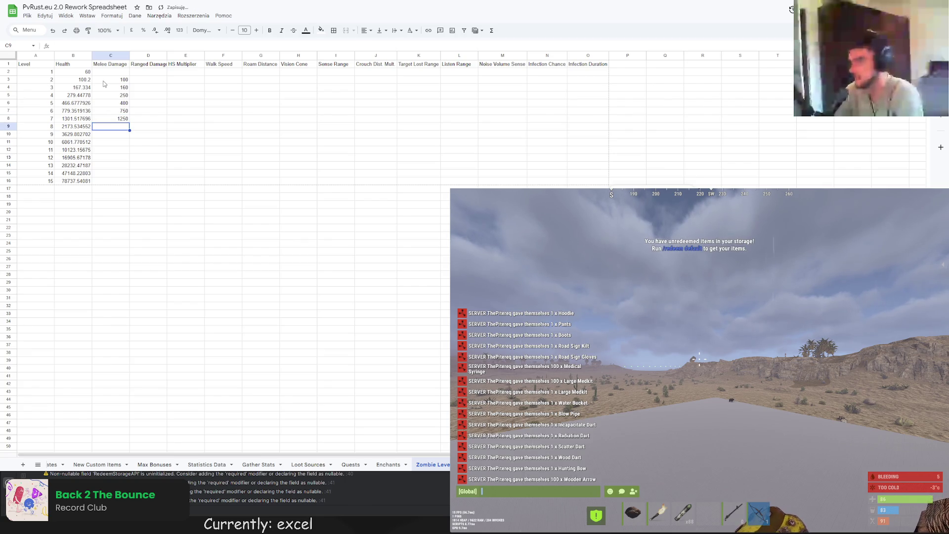
- Enter 2000, 3500 and 5000 for levels 8–10, then clear the broken level 11–15 rows
{"action": "type", "text": "2000"}
{"action": "key", "text": "Return"}
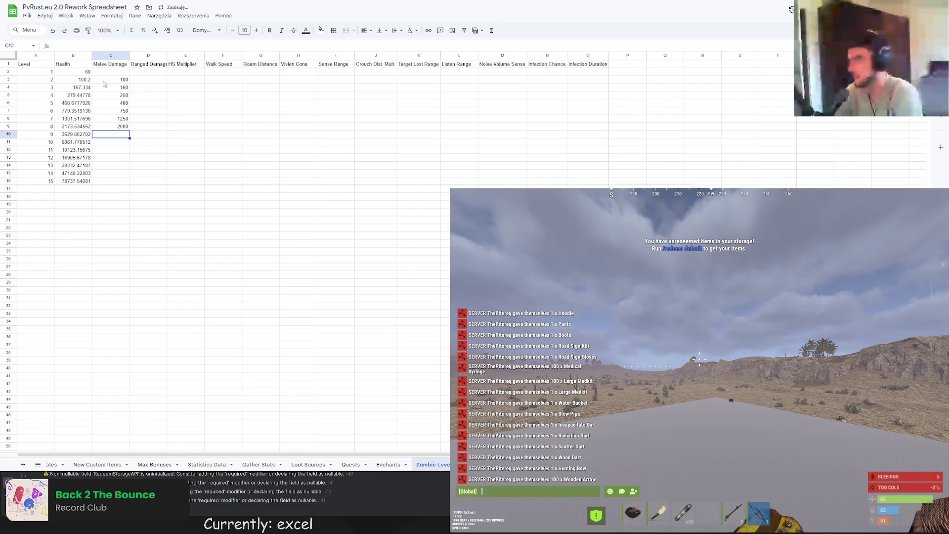
{"action": "type", "text": "3500"}
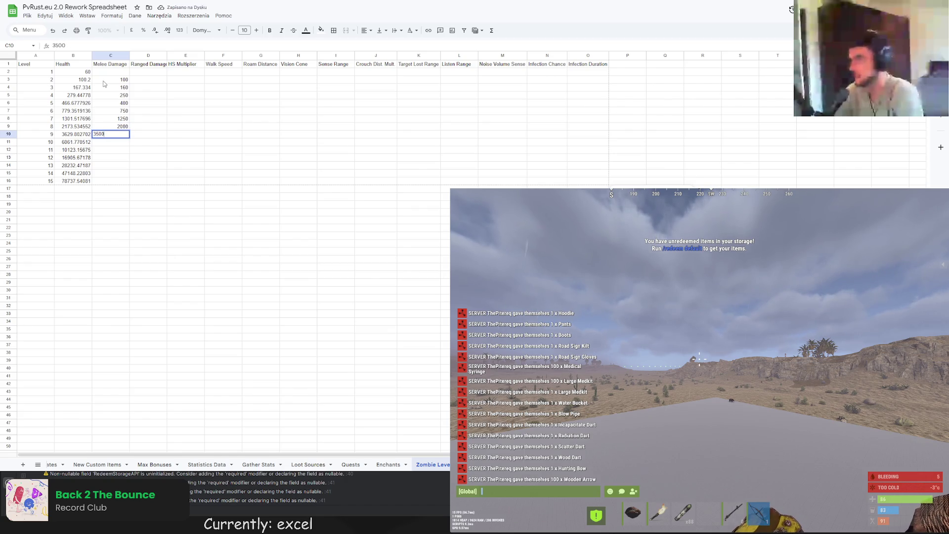
{"action": "key", "text": "Return"}
{"action": "type", "text": "5000"}
{"action": "key", "text": "Return"}
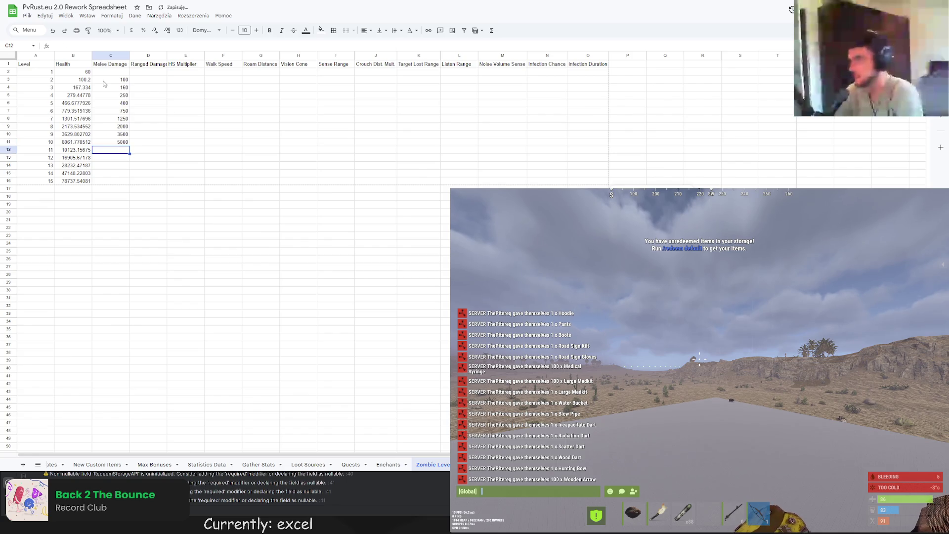
{"action": "mouse_move", "coordinate": [111, 90]}
{"action": "left_mouse_down"}
{"action": "mouse_move", "coordinate": [114, 147]}
{"action": "mouse_move", "coordinate": [79, 148]}
{"action": "mouse_move", "coordinate": [74, 180]}
{"action": "left_mouse_up"}
{"action": "key", "text": "Delete"}
{"action": "left_click", "coordinate": [111, 236]}
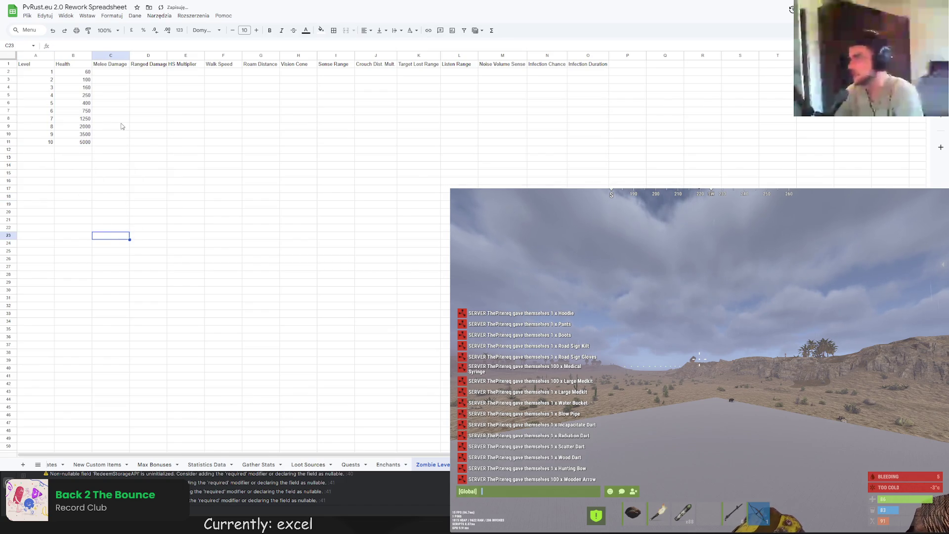
- Enter HS Multiplier 2 for levels 1–5, starting in E2
{"action": "left_click", "coordinate": [111, 73]}
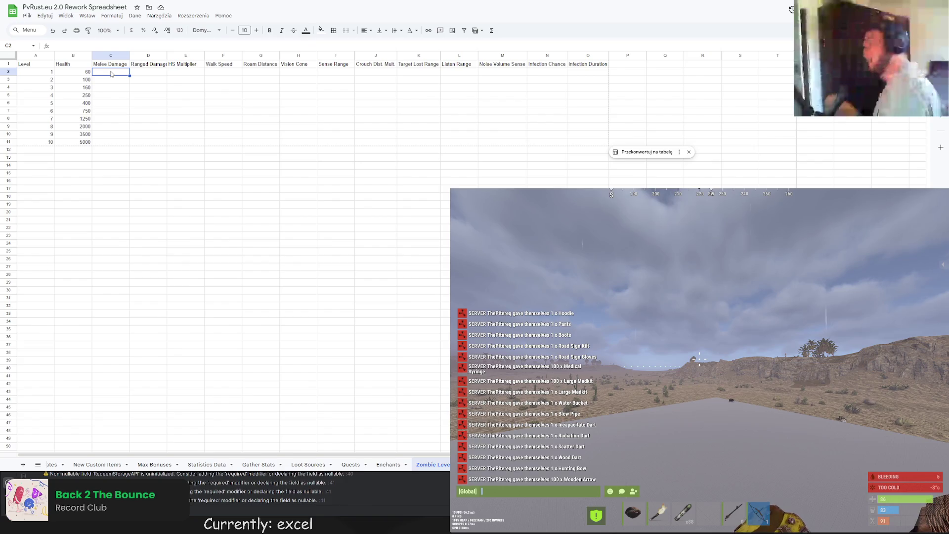
{"action": "left_click", "coordinate": [191, 75]}
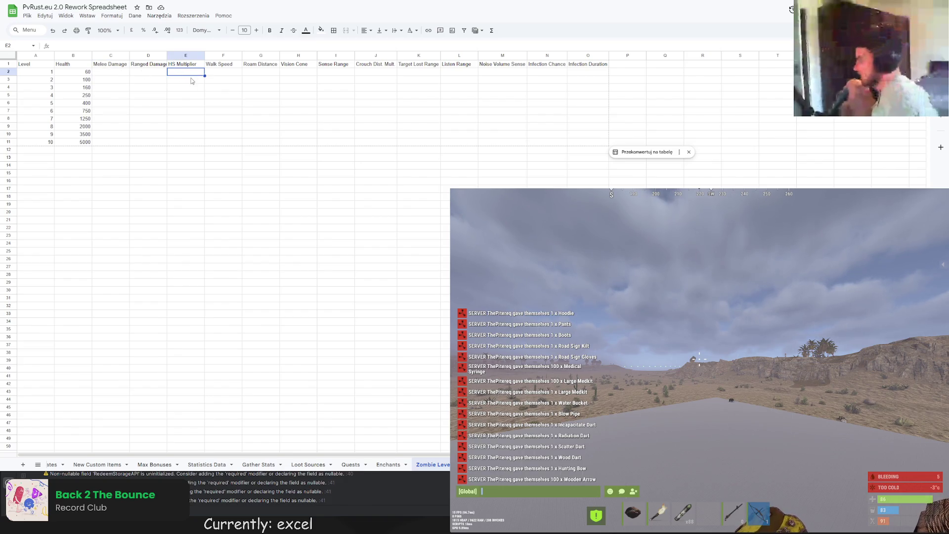
{"action": "type", "text": "2"}
{"action": "key", "text": "Return"}
{"action": "type", "text": "2"}
{"action": "key", "text": "Return"}
{"action": "type", "text": "2"}
{"action": "key", "text": "Return"}
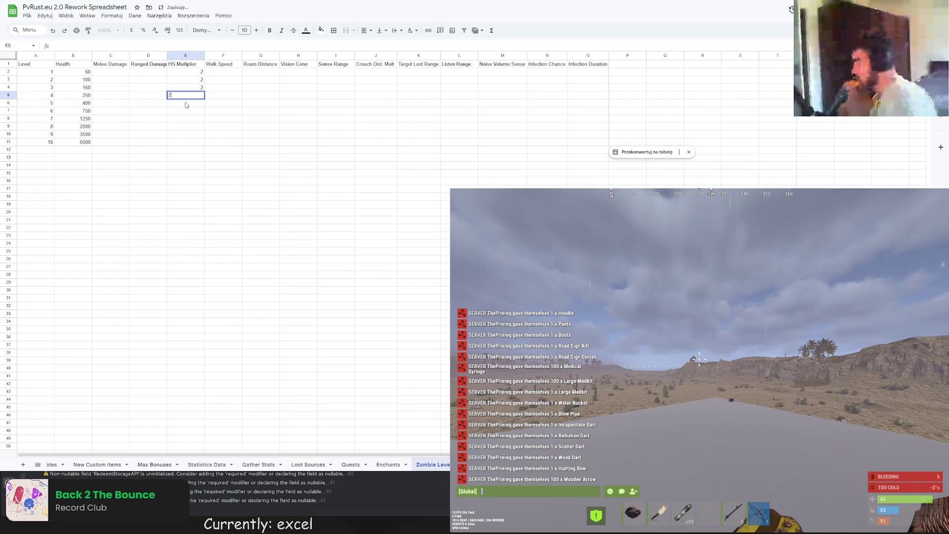
{"action": "type", "text": "2"}
{"action": "key", "text": "Return"}
{"action": "type", "text": "2"}
{"action": "key", "text": "Return"}
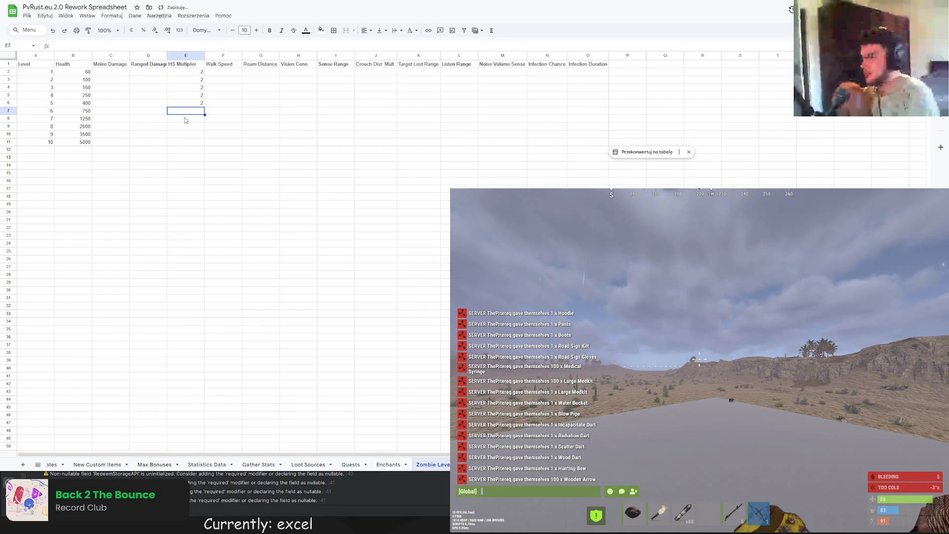
- Enter HS Multiplier 3 for levels 6–7, 4 for levels 8–9 and 5 for level 10
{"action": "type", "text": "3"}
{"action": "key", "text": "Return"}
{"action": "type", "text": "3"}
{"action": "key", "text": "Return"}
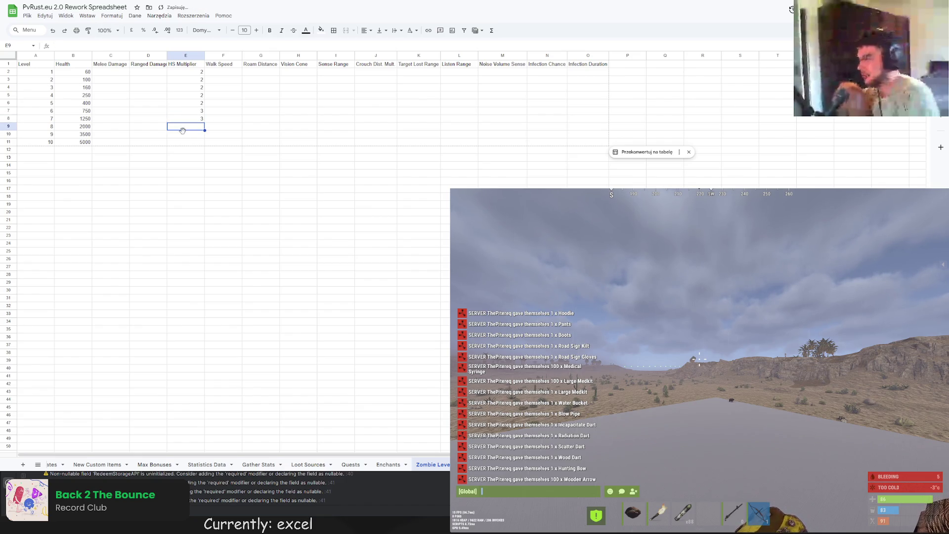
{"action": "type", "text": "4"}
{"action": "key", "text": "Return"}
{"action": "type", "text": "4"}
{"action": "key", "text": "Return"}
{"action": "type", "text": "5"}
{"action": "left_click", "coordinate": [182, 158]}
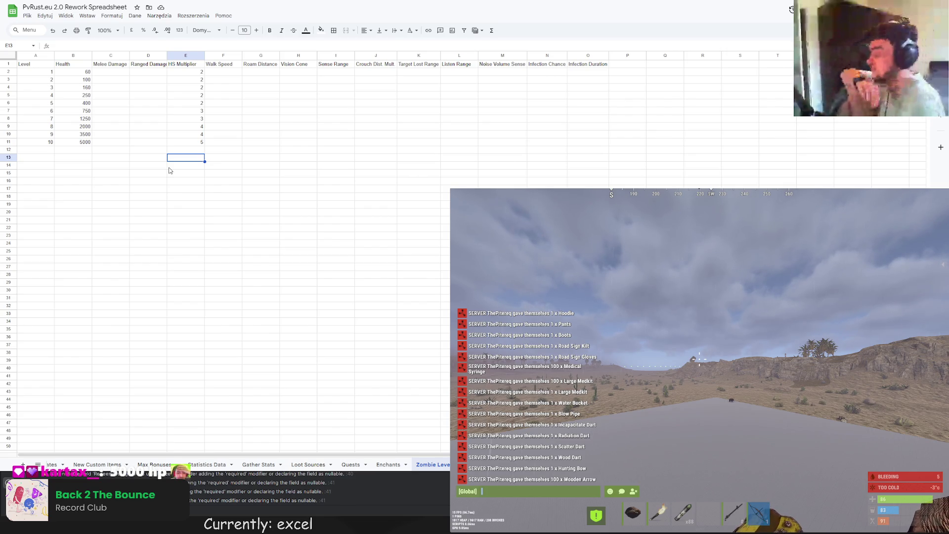
{"action": "left_click", "coordinate": [77, 160]}
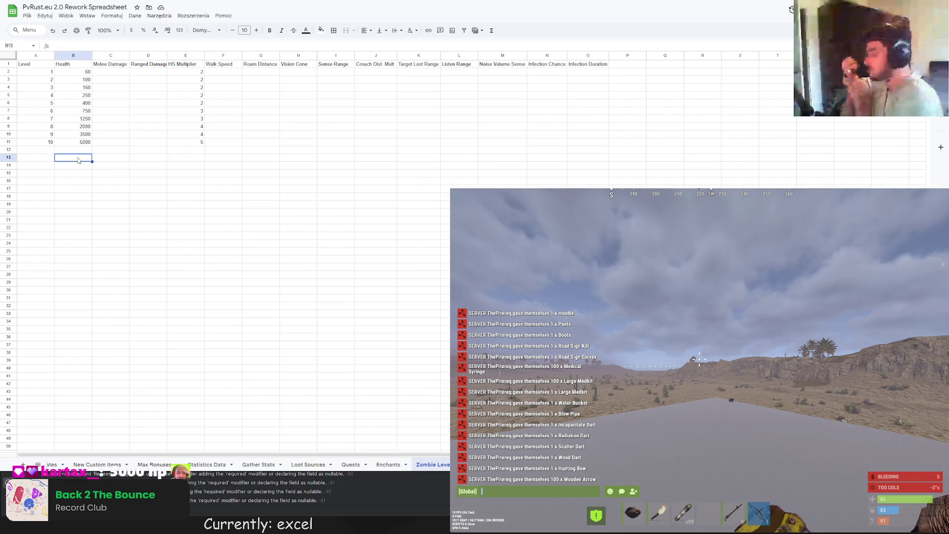
{"action": "left_click", "coordinate": [86, 80]}
{"action": "type", "text": "spawn tool"}
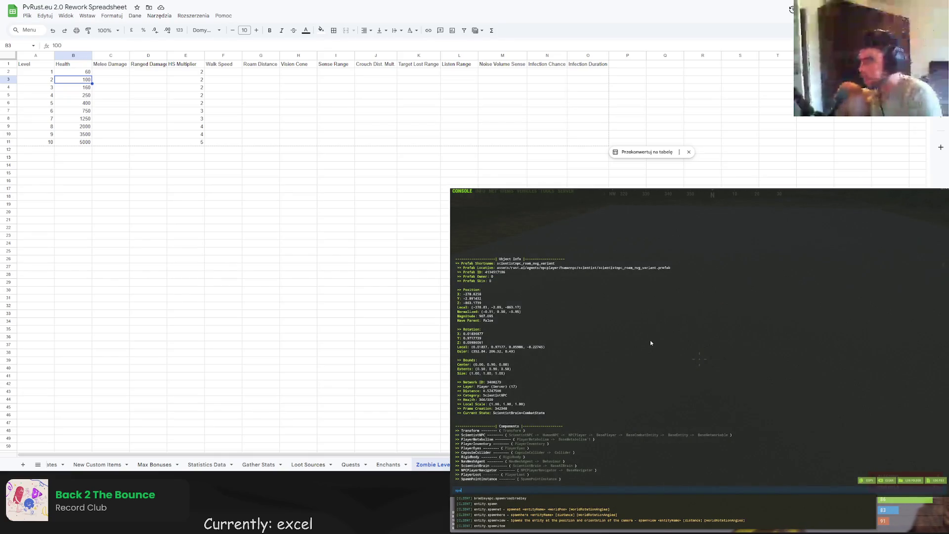
- Run the console command to spawn a heavy scientist, then close the console to view the world
{"action": "type", "text": "y"}
{"action": "key", "text": "Return"}
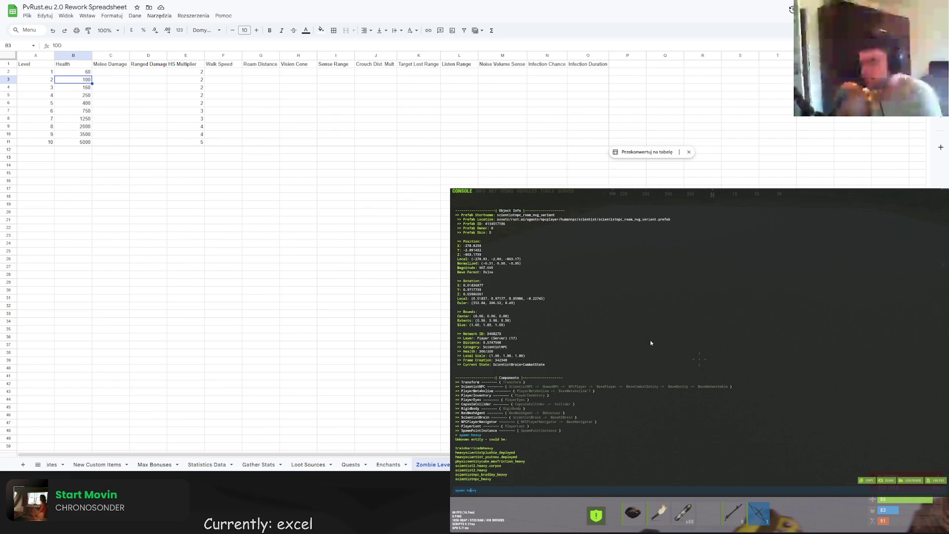
{"action": "key", "text": "F1"}
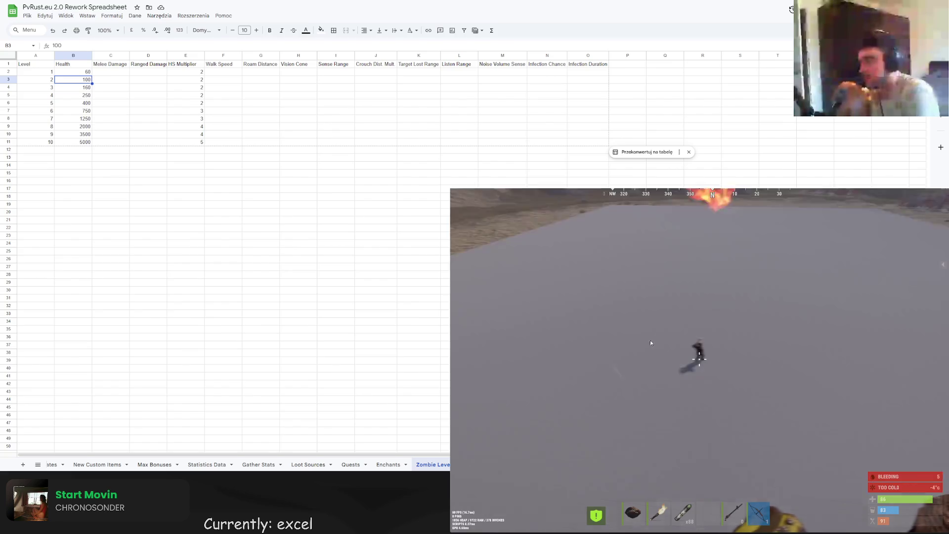
{"action": "key", "text": "F1"}
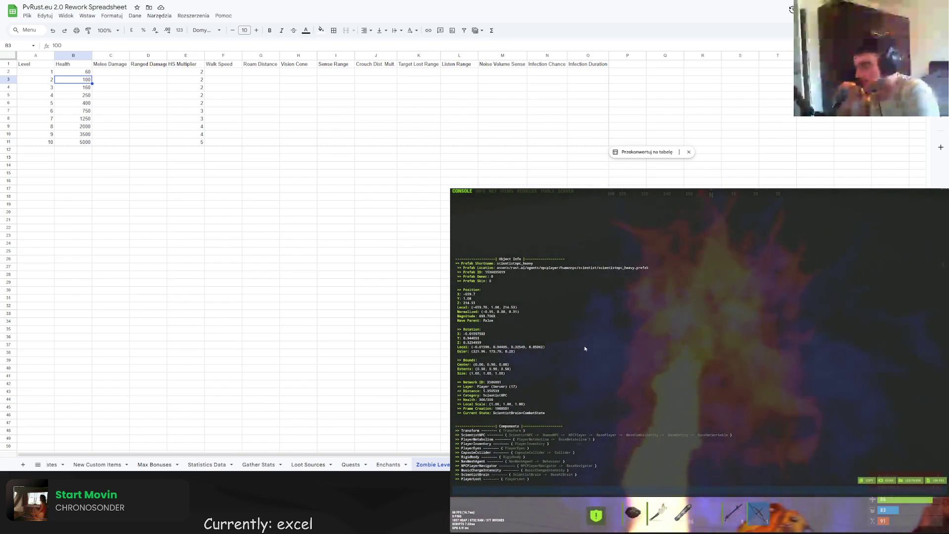
{"action": "key", "text": "F1"}
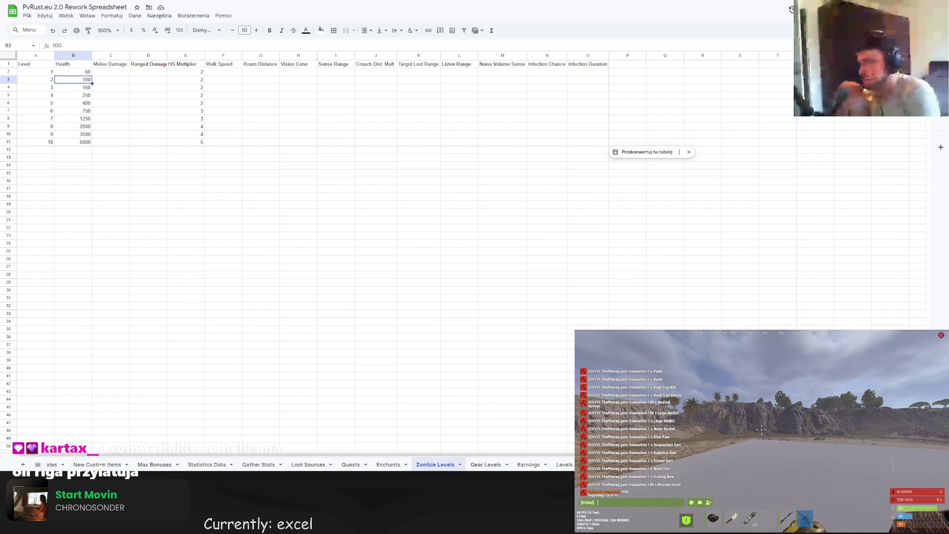
- Review the existing Health values and enter 600, 900 and 1200 for levels 6–8
{"action": "left_click", "coordinate": [130, 180]}
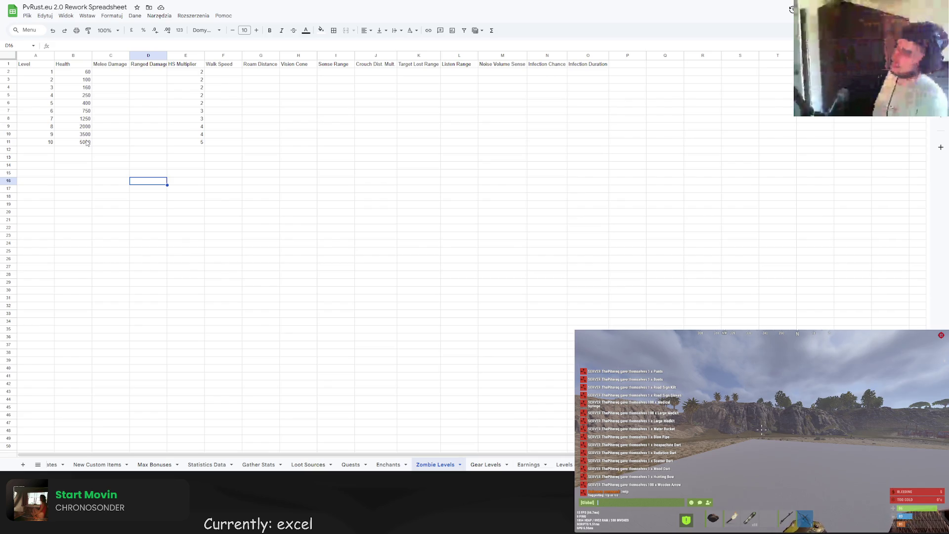
{"action": "left_click", "coordinate": [86, 89]}
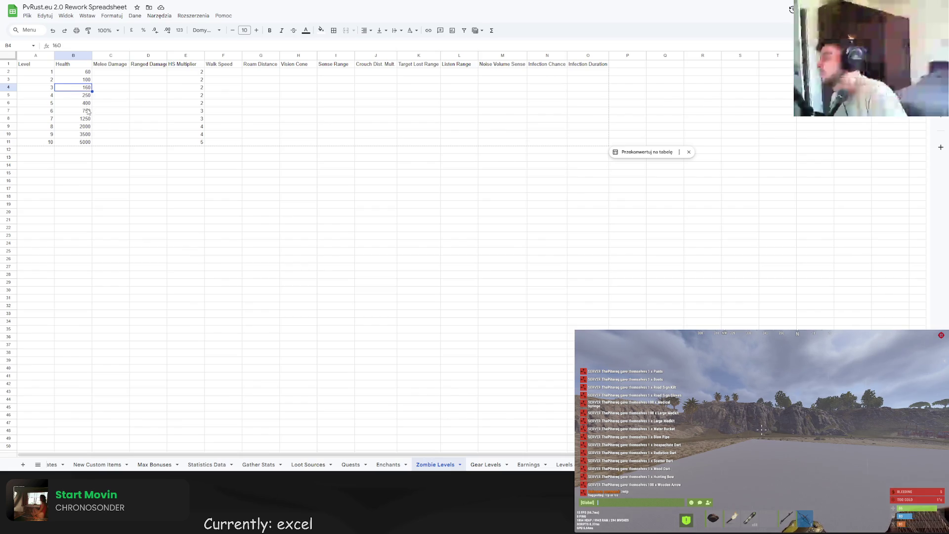
{"action": "left_click", "coordinate": [87, 110]}
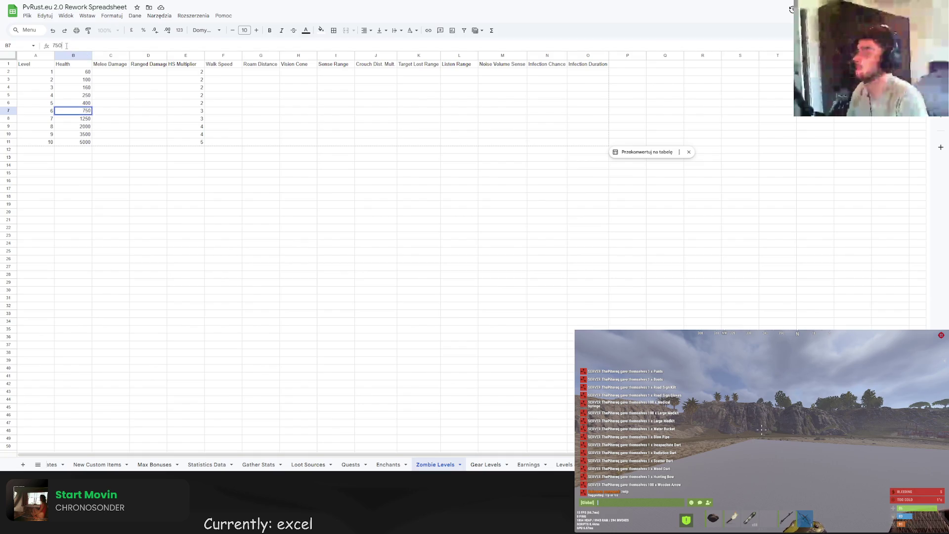
{"action": "left_click_drag", "start_coordinate": [62, 46], "coordinate": [41, 47]}
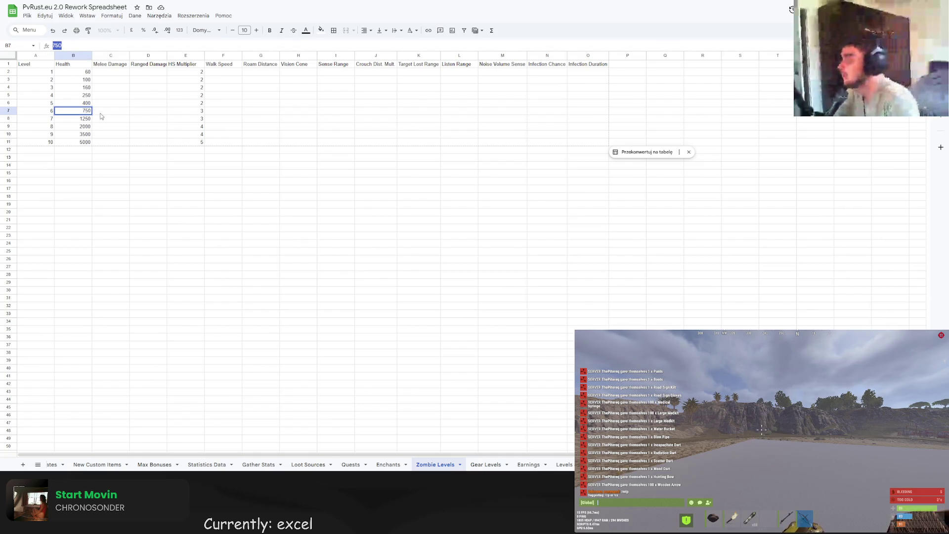
{"action": "left_click", "coordinate": [83, 143]}
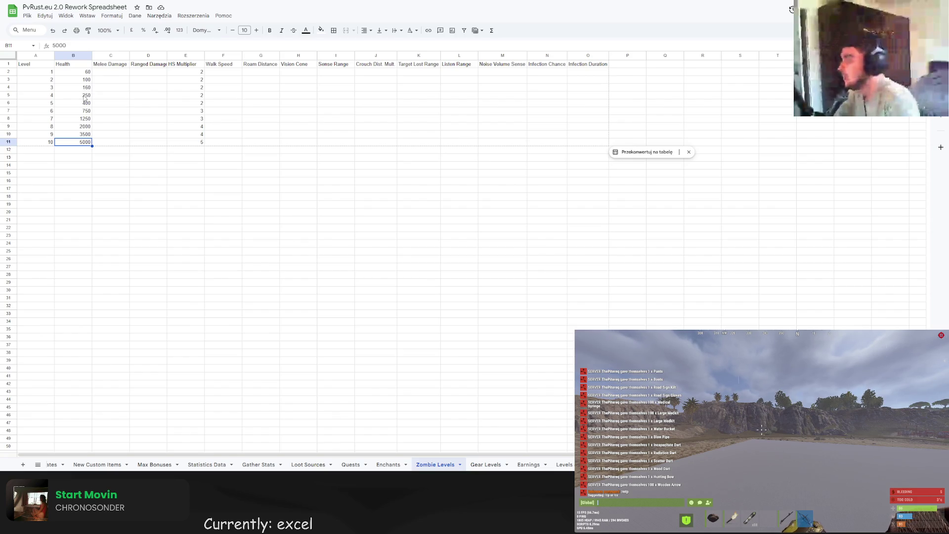
{"action": "left_click", "coordinate": [85, 104]}
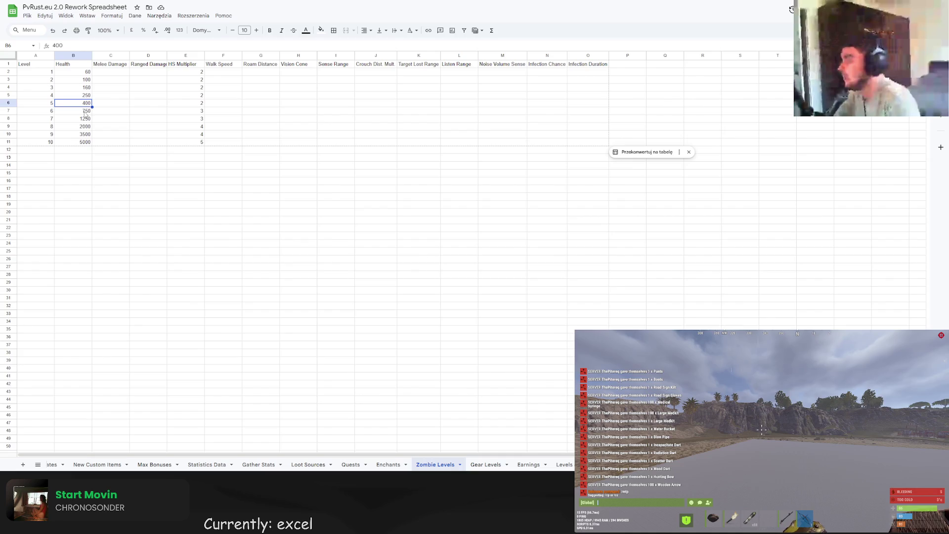
{"action": "left_click_drag", "start_coordinate": [68, 48], "coordinate": [32, 51]}
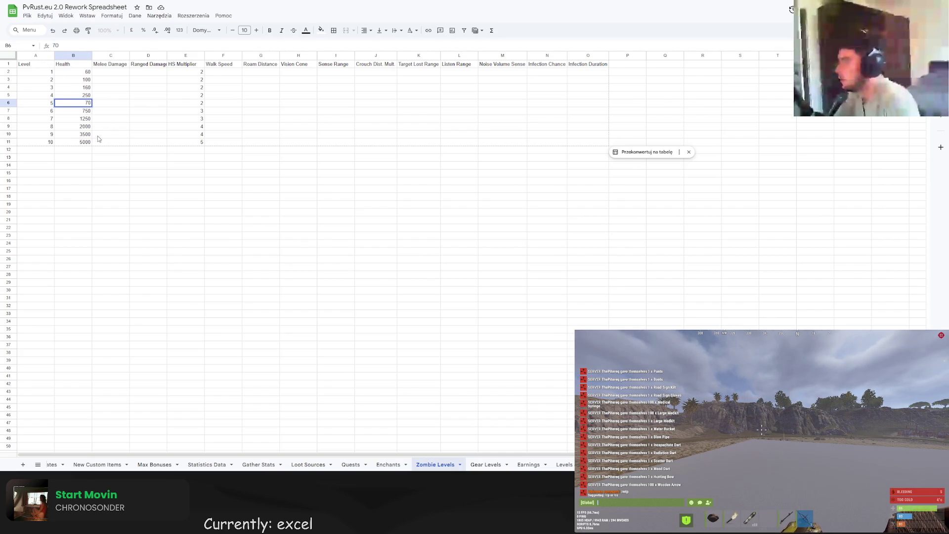
{"action": "type", "text": "400"}
{"action": "key", "text": "Return"}
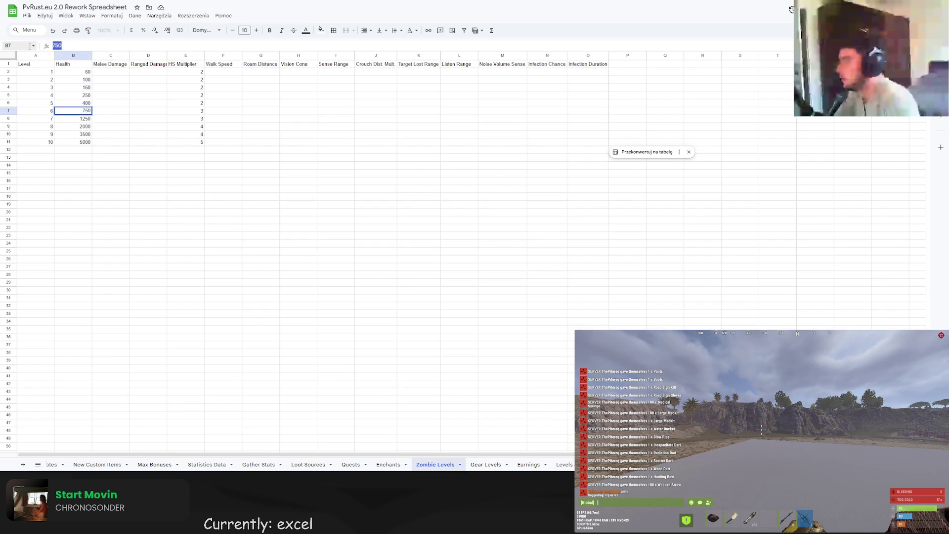
{"action": "type", "text": "600"}
{"action": "key", "text": "Return"}
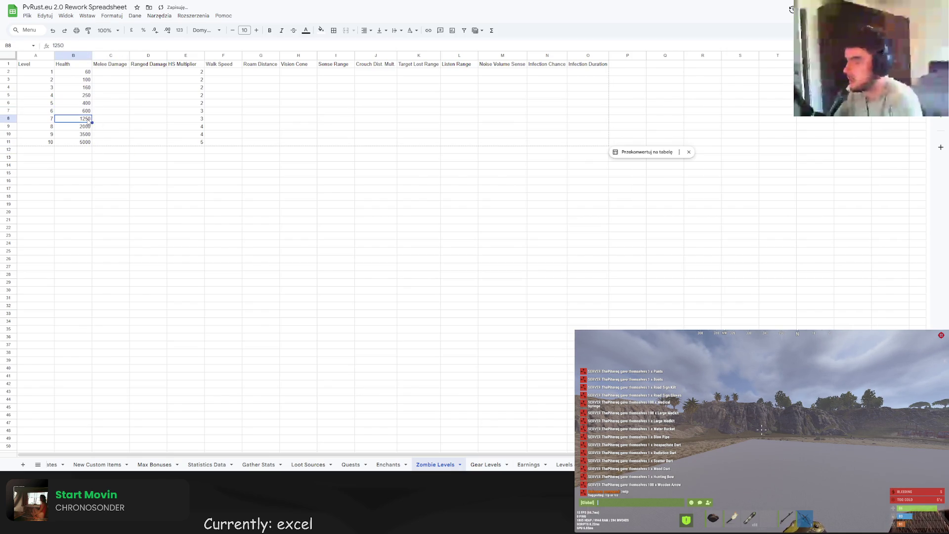
{"action": "type", "text": "900"}
{"action": "key", "text": "Return"}
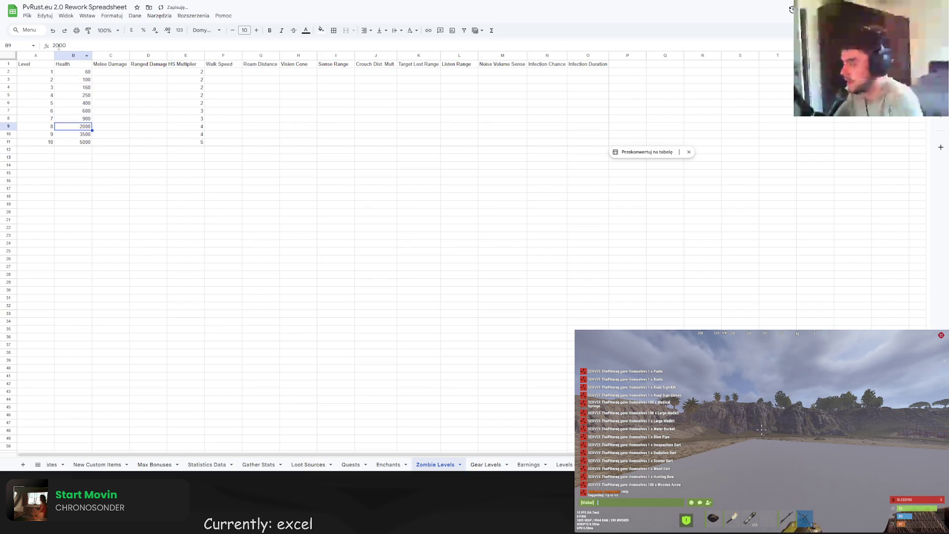
{"action": "type", "text": "1200"}
{"action": "left_click", "coordinate": [86, 136]}
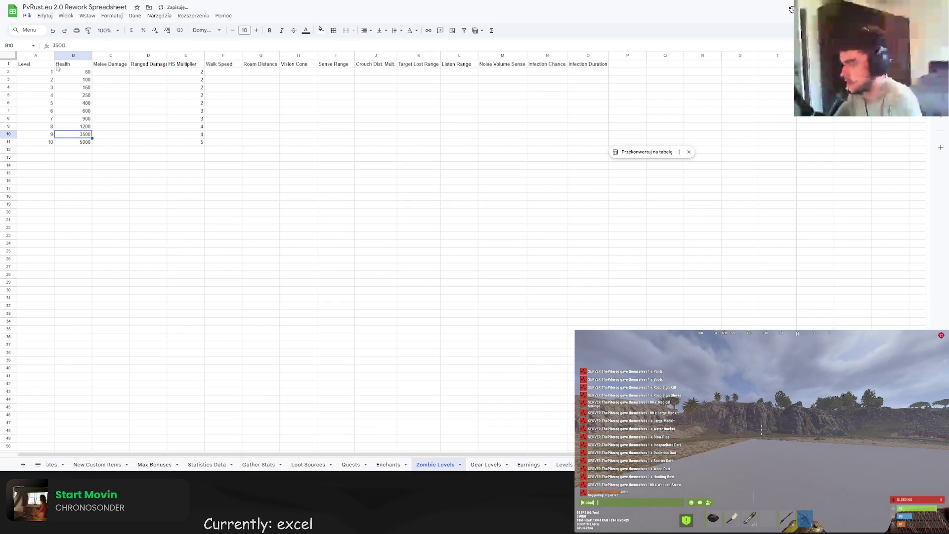
- Set level 10 Health to 1500 and level 9 Health to 1200
{"action": "left_click", "coordinate": [85, 98]}
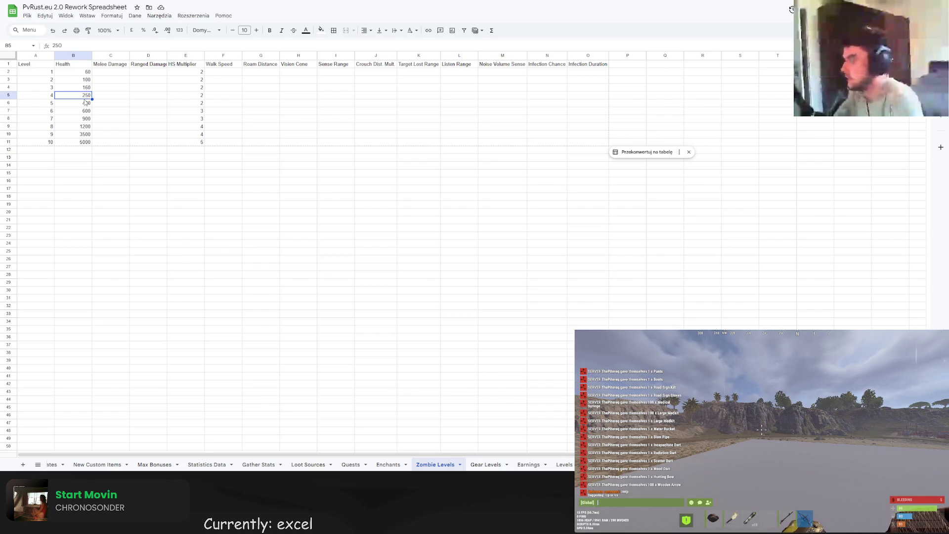
{"action": "left_click", "coordinate": [80, 142]}
{"action": "type", "text": "1"}
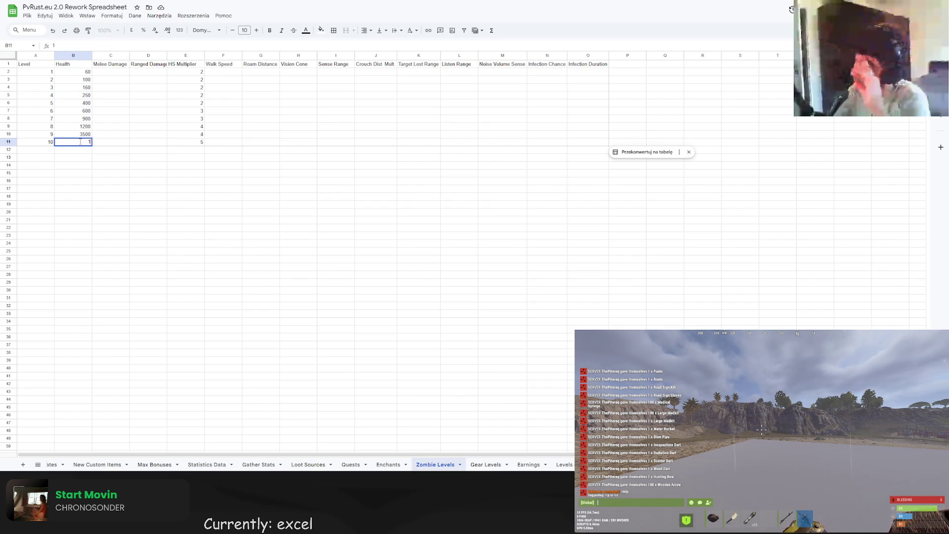
{"action": "type", "text": "500"}
{"action": "key", "text": "Return"}
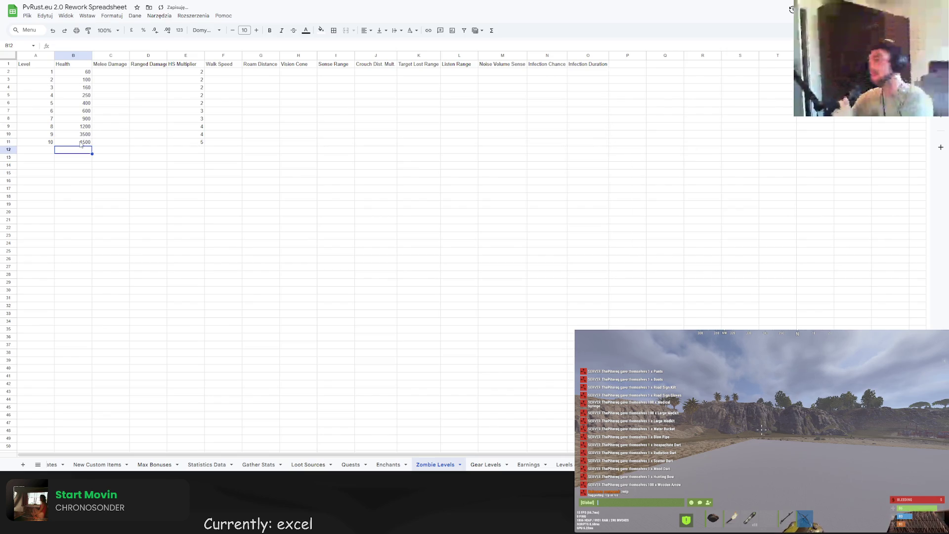
{"action": "left_click", "coordinate": [79, 134]}
{"action": "type", "text": "1"}
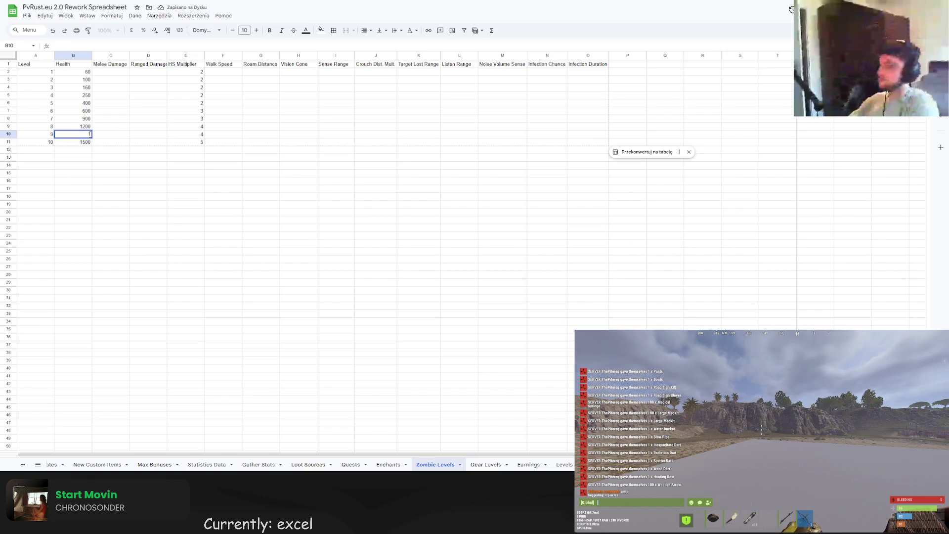
{"action": "type", "text": "200"}
{"action": "key", "text": "Return"}
- Revise level 8 Health to 1000 and level 7 Health to 850
{"action": "left_click", "coordinate": [83, 127]}
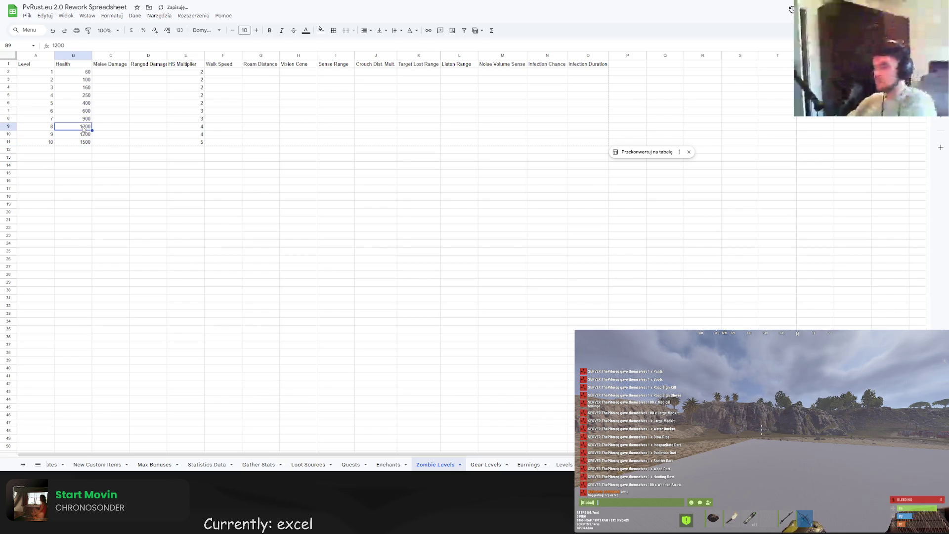
{"action": "double_click", "coordinate": [83, 127]}
{"action": "key", "text": "BackSpace"}
{"action": "type", "text": "0"}
{"action": "key", "text": "Return"}
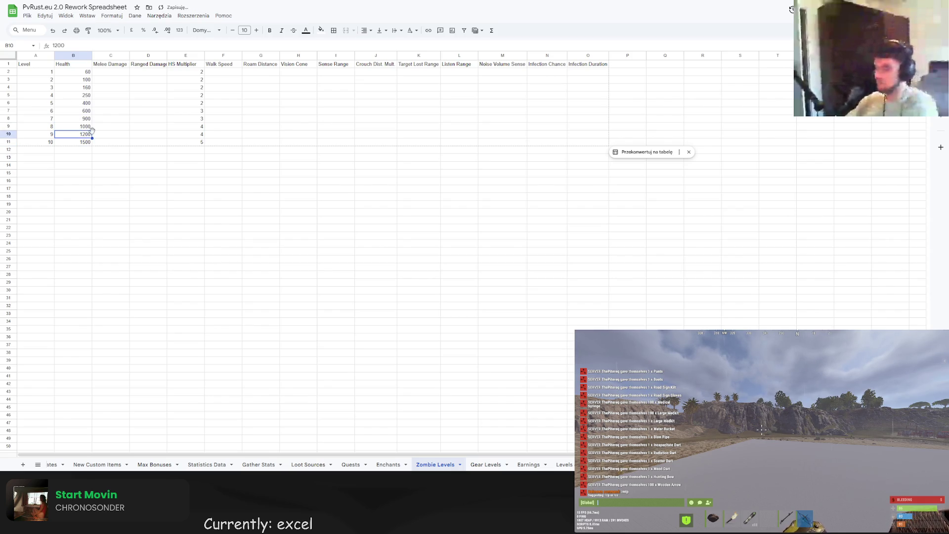
{"action": "key", "text": "Up"}
{"action": "key", "text": "Up"}
{"action": "key", "text": "Delete"}
{"action": "type", "text": "800"}
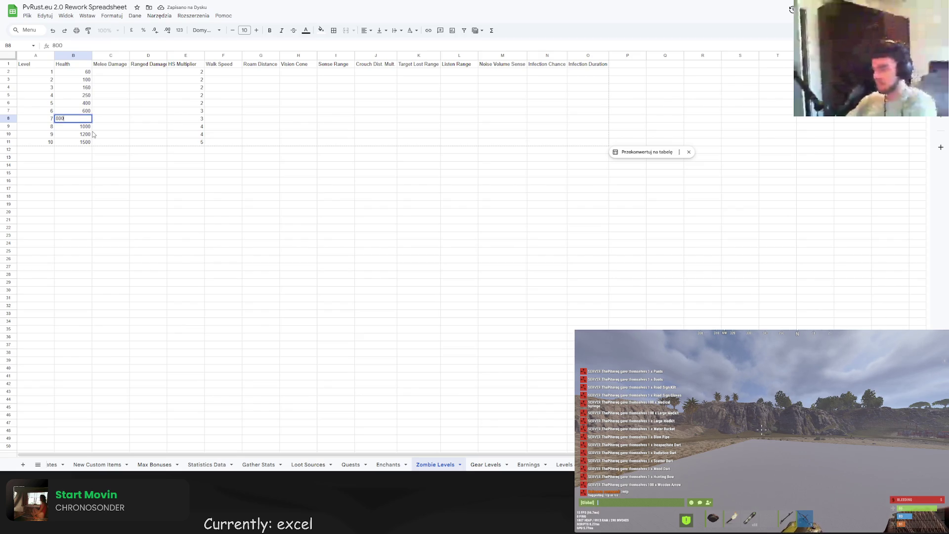
{"action": "key", "text": "BackSpace"}
{"action": "key", "text": "BackSpace"}
{"action": "type", "text": "50"}
{"action": "key", "text": "Return"}
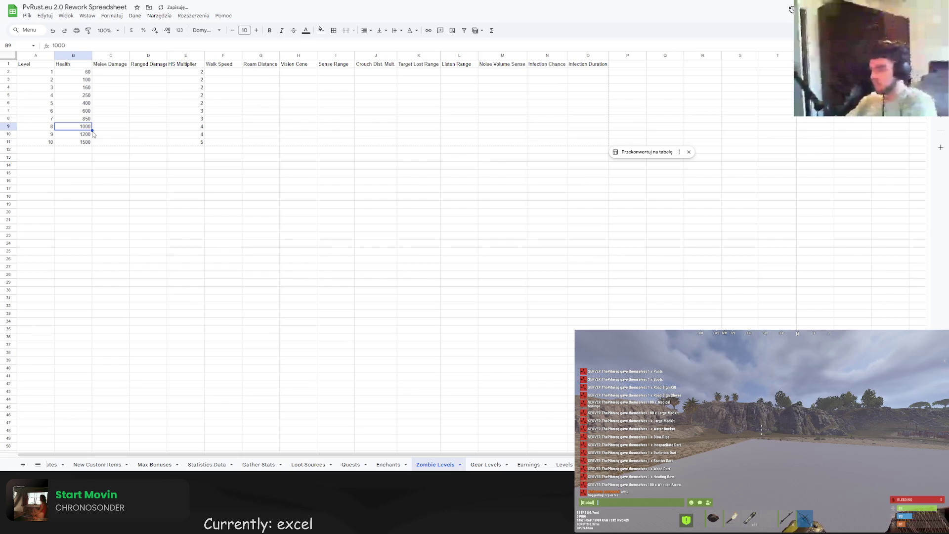
- Change level 6 Health to 725
{"action": "key", "text": "Up"}
{"action": "key", "text": "Up"}
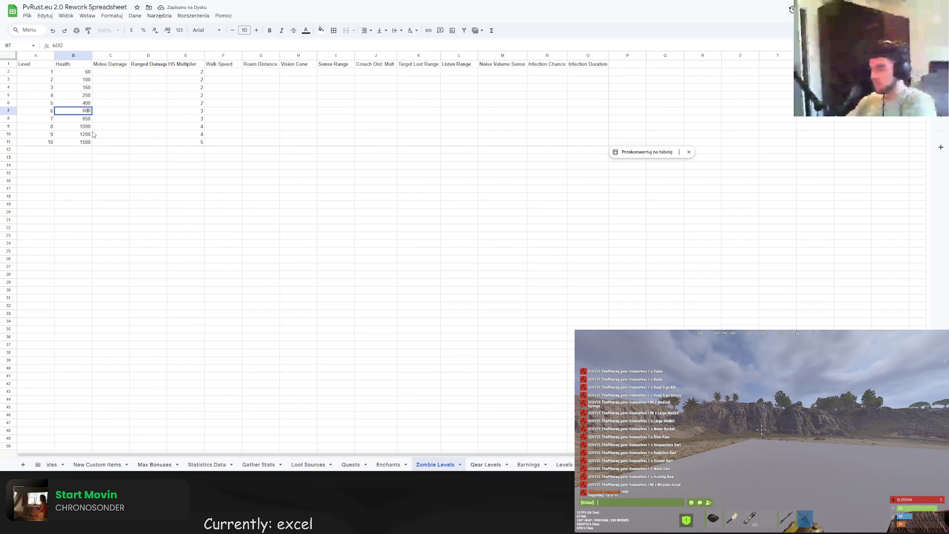
{"action": "type", "text": "0"}
{"action": "type", "text": "2"}
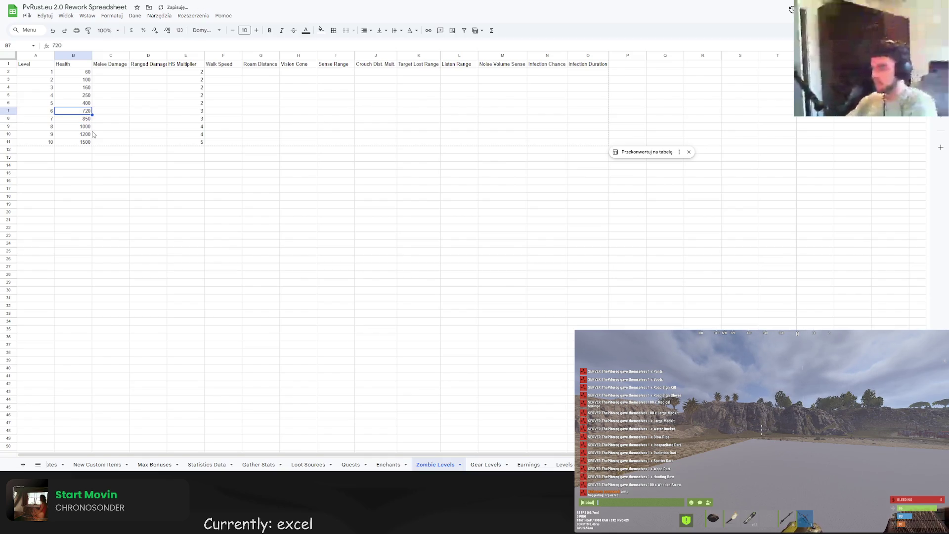
{"action": "key", "text": "shift+Return"}
{"action": "key", "text": "Down"}
{"action": "type", "text": "725"}
{"action": "key", "text": "Return"}
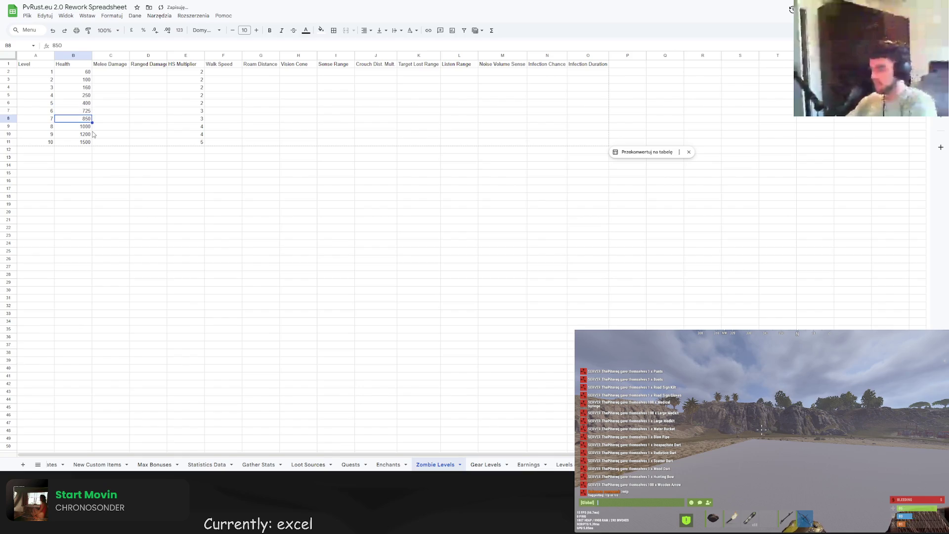
{"action": "key", "text": "Up"}
{"action": "key", "text": "Up"}
- Lower level 5 Health to 500 and level 4 Health to 300
{"action": "key", "text": "Return"}
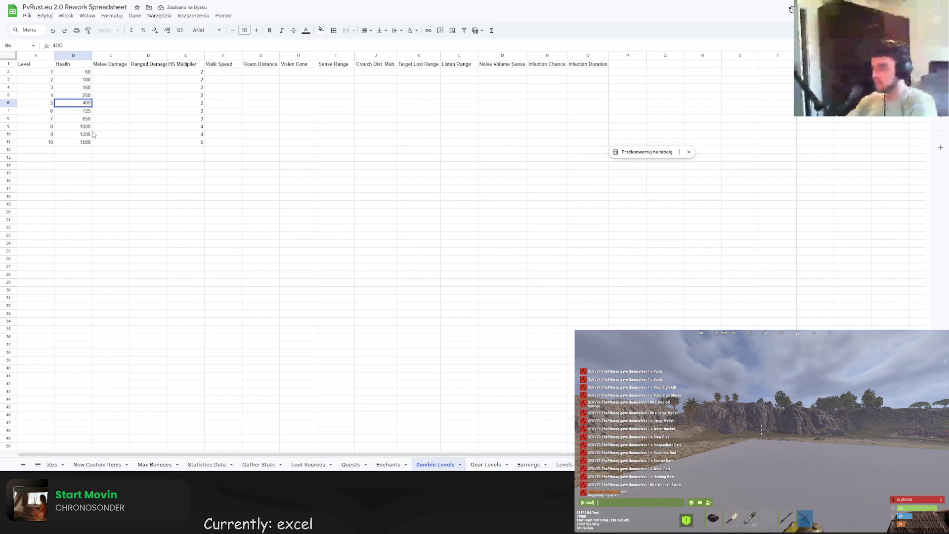
{"action": "key", "text": "BackSpace"}
{"action": "type", "text": "5"}
{"action": "key", "text": "Return"}
{"action": "key", "text": "Up"}
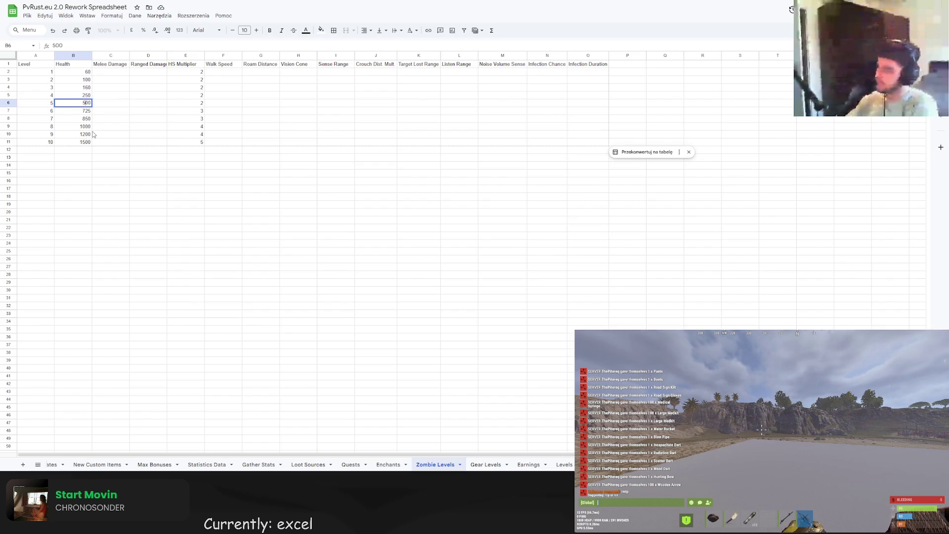
{"action": "key", "text": "Up"}
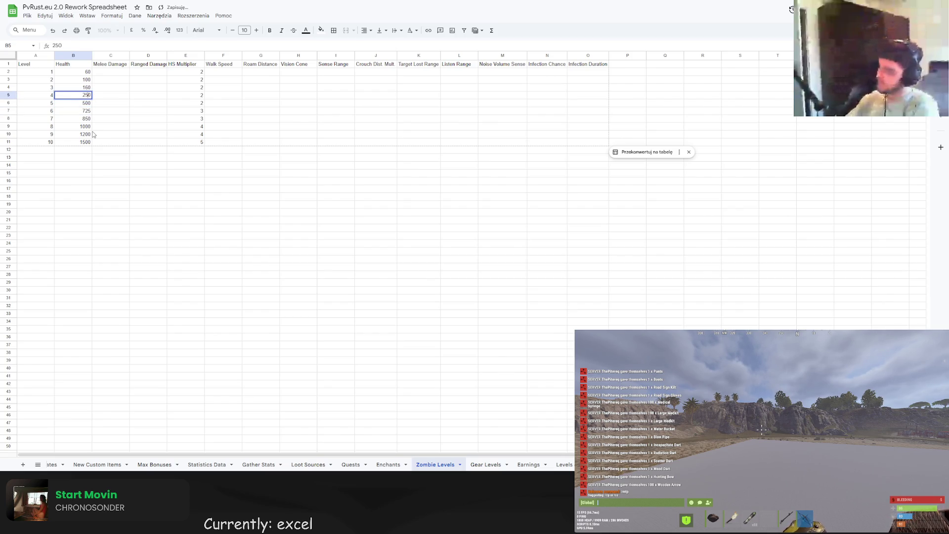
{"action": "key", "text": "BackSpace"}
{"action": "key", "text": "BackSpace"}
{"action": "type", "text": "3"}
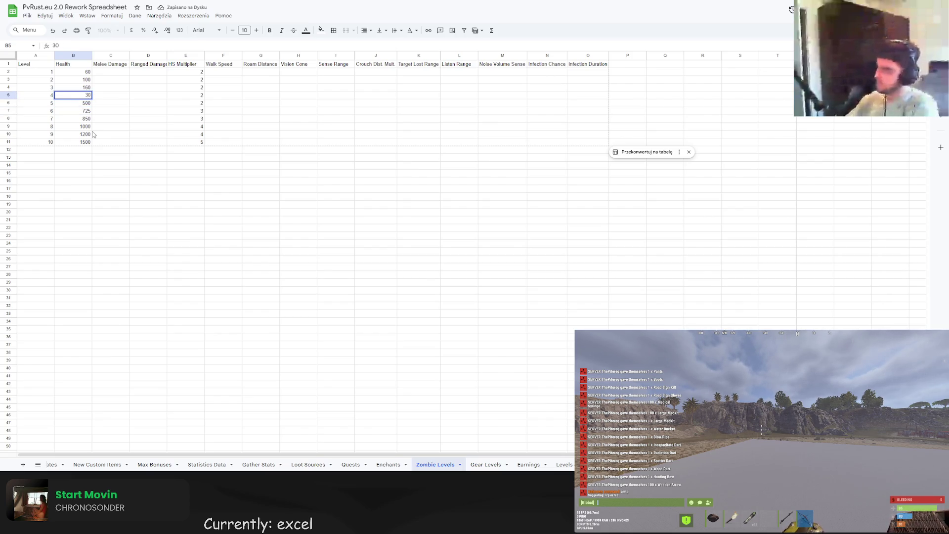
{"action": "type", "text": "0"}
{"action": "key", "text": "Return"}
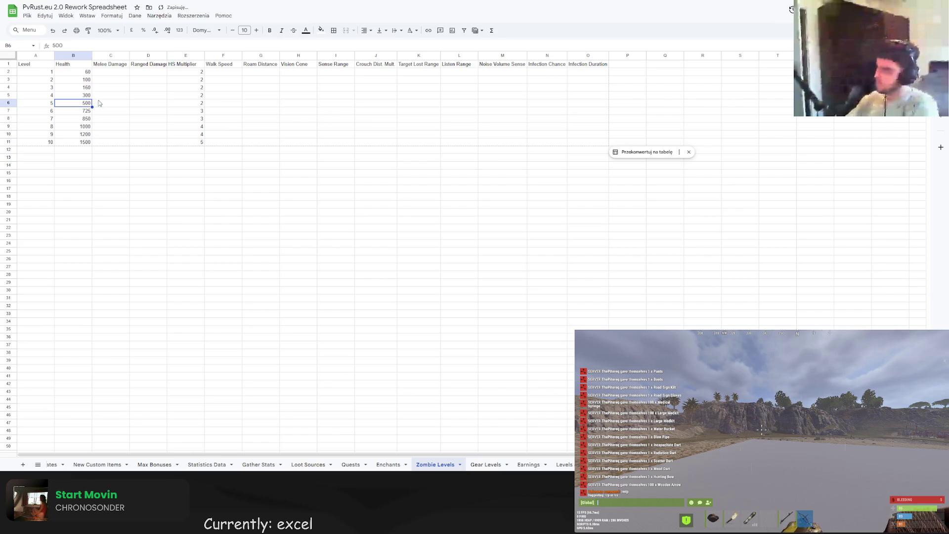
{"action": "left_click", "coordinate": [101, 87]}
{"action": "left_click", "coordinate": [99, 73]}
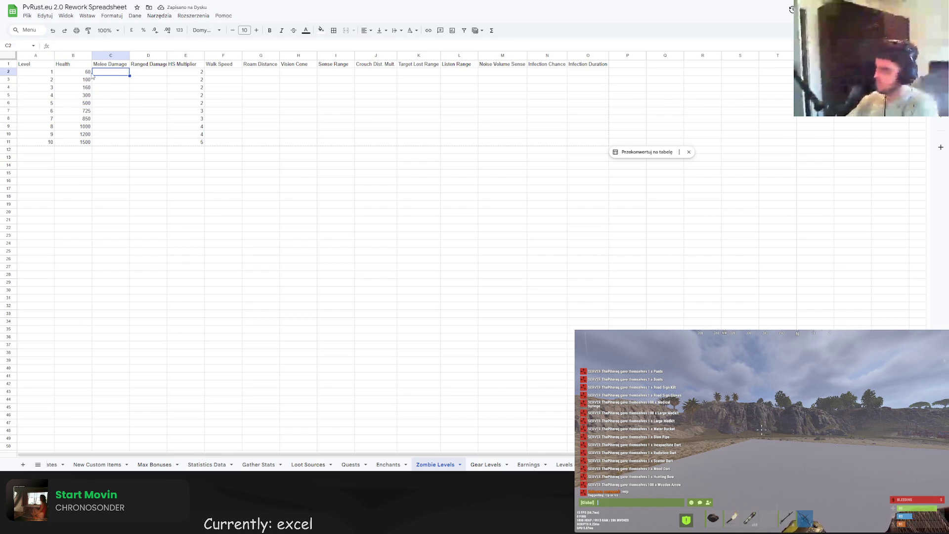
- Enter 60 in C2 and fill =C2*1.5 from C3 down to level 10
{"action": "type", "text": "60"}
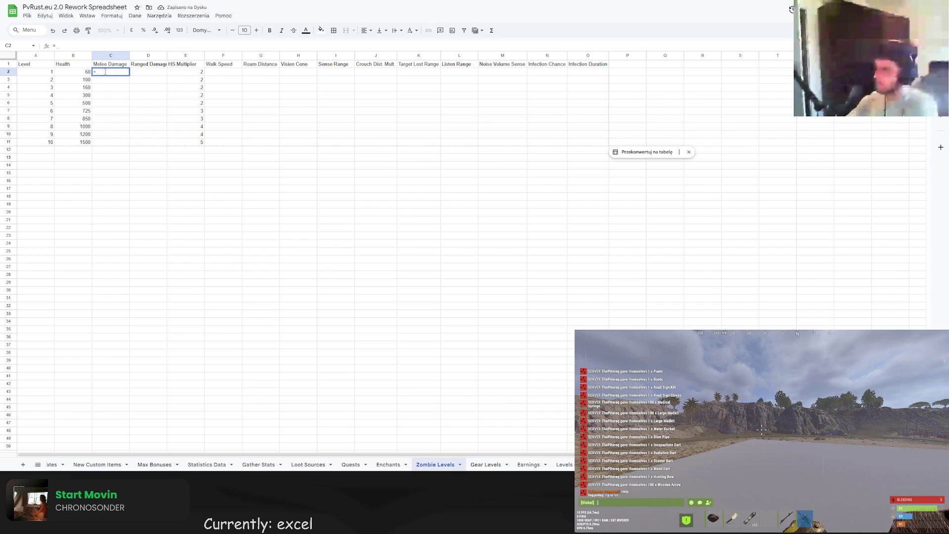
{"action": "key", "text": "Return"}
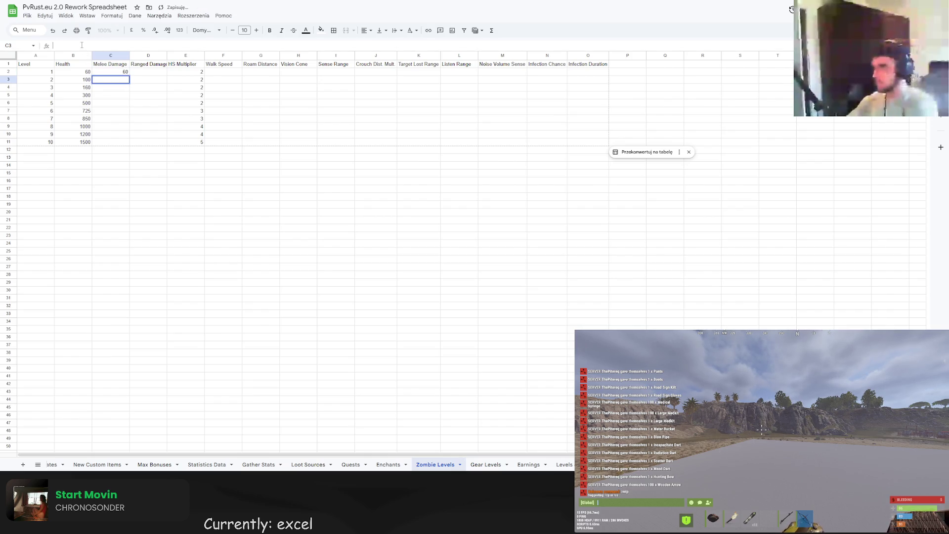
{"action": "key", "text": "Up"}
{"action": "key", "text": "Down"}
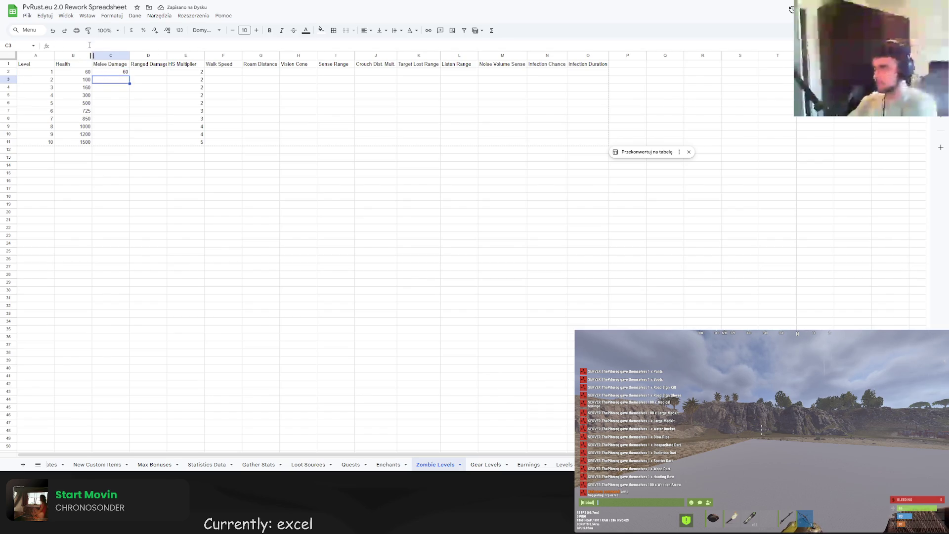
{"action": "type", "text": "=C2"}
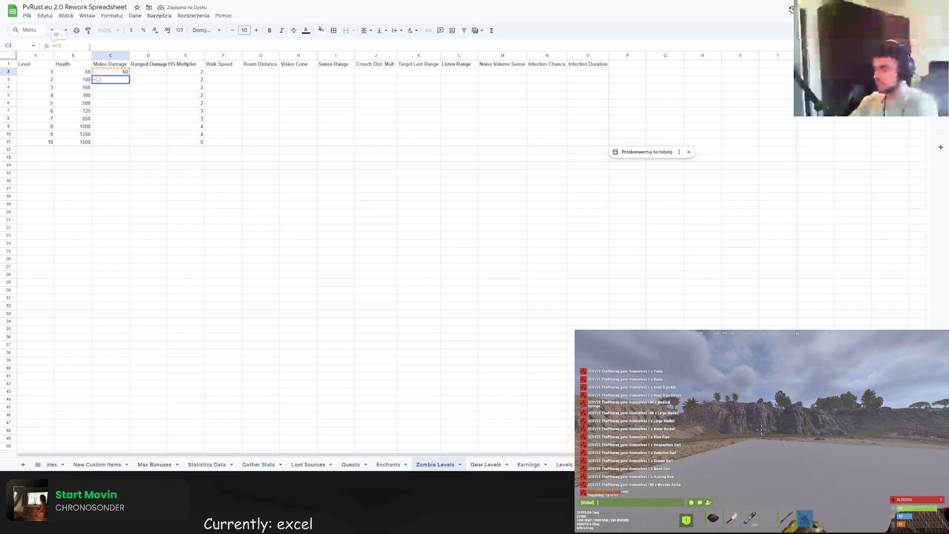
{"action": "type", "text": "*1.5"}
{"action": "key", "text": "Return"}
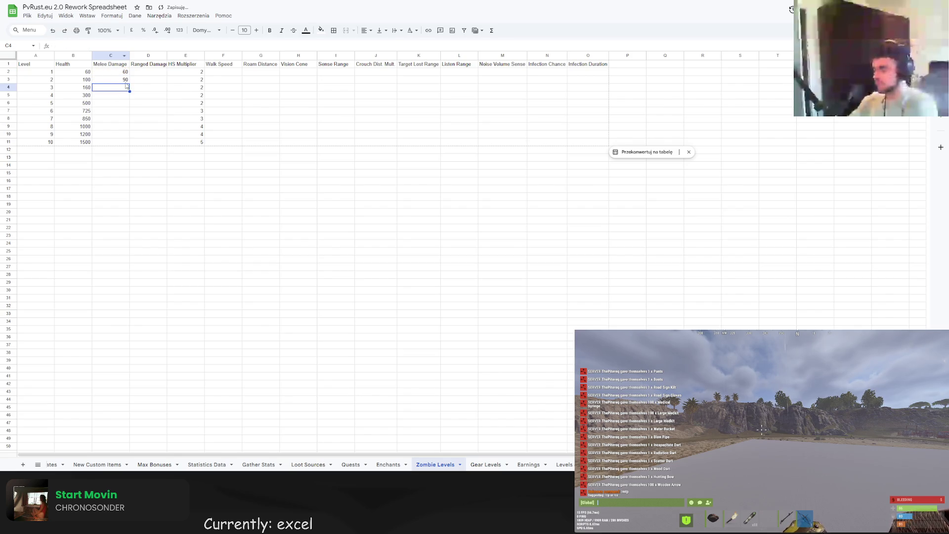
{"action": "left_click", "coordinate": [125, 81]}
{"action": "left_click_drag", "start_coordinate": [129, 83], "coordinate": [129, 144]}
{"action": "left_click", "coordinate": [113, 173]}
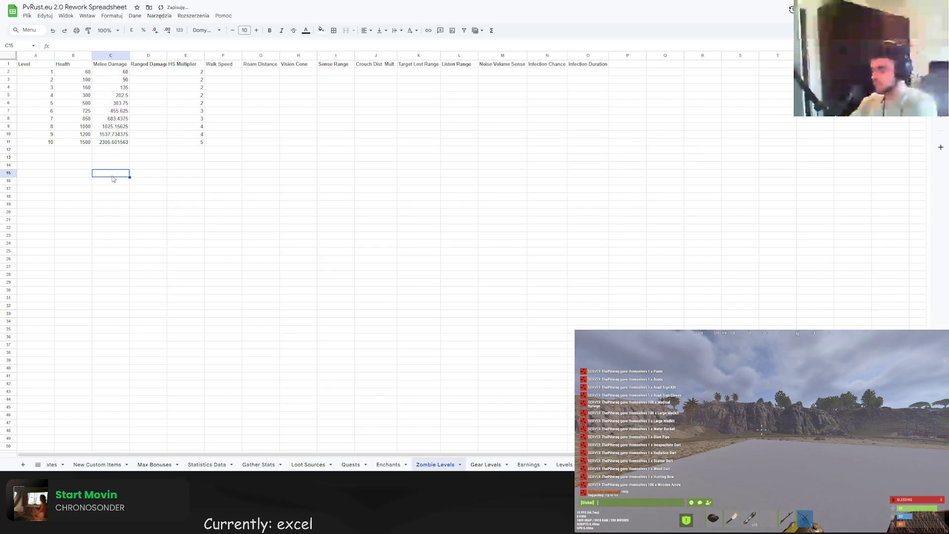
{"action": "left_click", "coordinate": [80, 82]}
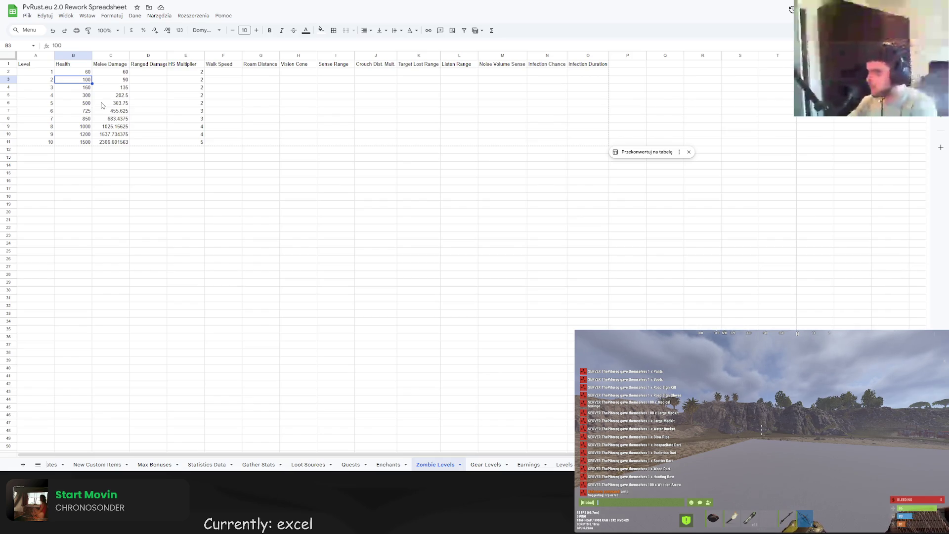
- Overwrite Health for levels 2–5 with 90, 130, 200 and 300
{"action": "left_click", "coordinate": [144, 110]}
{"action": "left_click", "coordinate": [87, 82]}
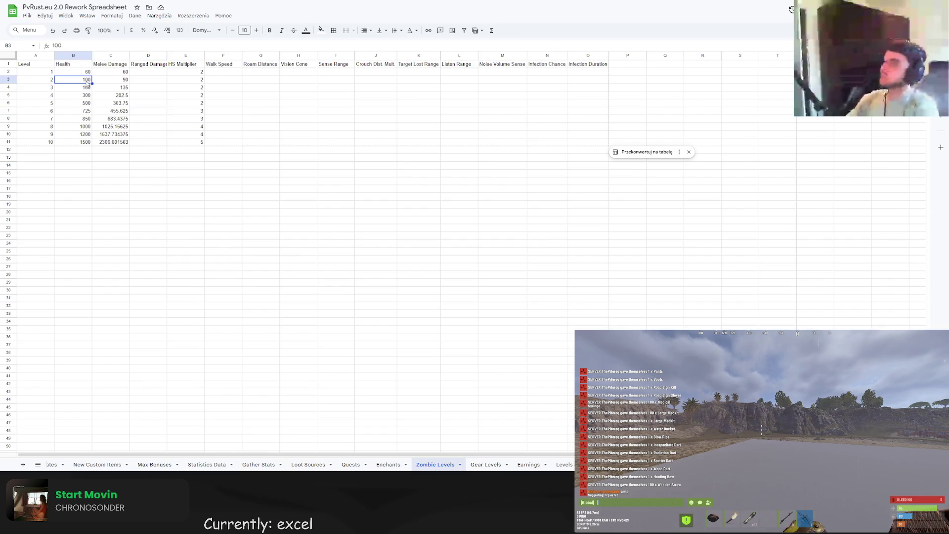
{"action": "type", "text": "90"}
{"action": "key", "text": "Return"}
{"action": "type", "text": "1"}
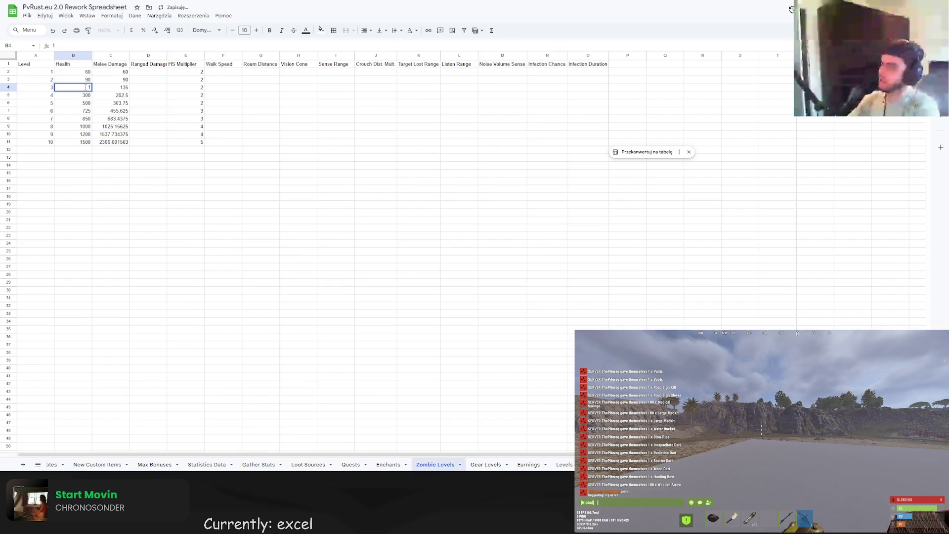
{"action": "type", "text": "30"}
{"action": "key", "text": "Return"}
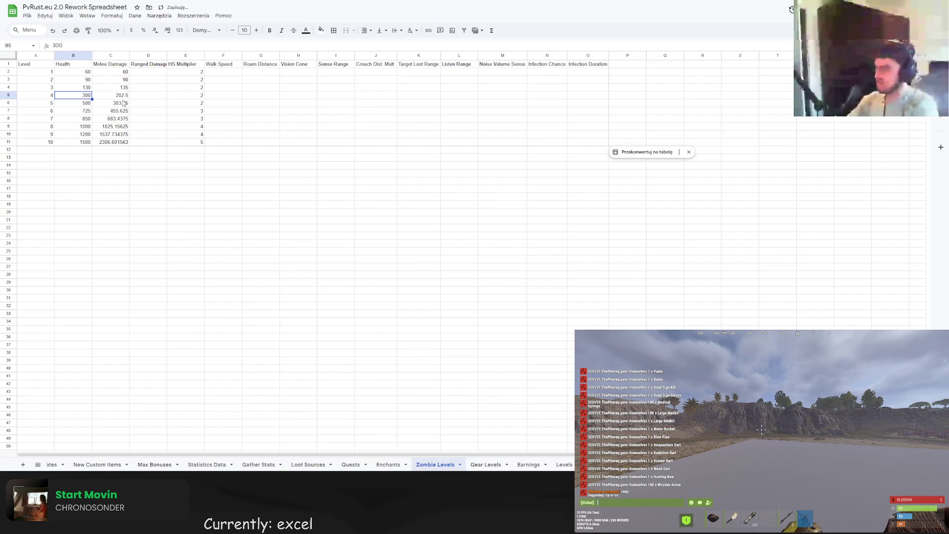
{"action": "type", "text": "200"}
{"action": "key", "text": "Return"}
{"action": "type", "text": "300"}
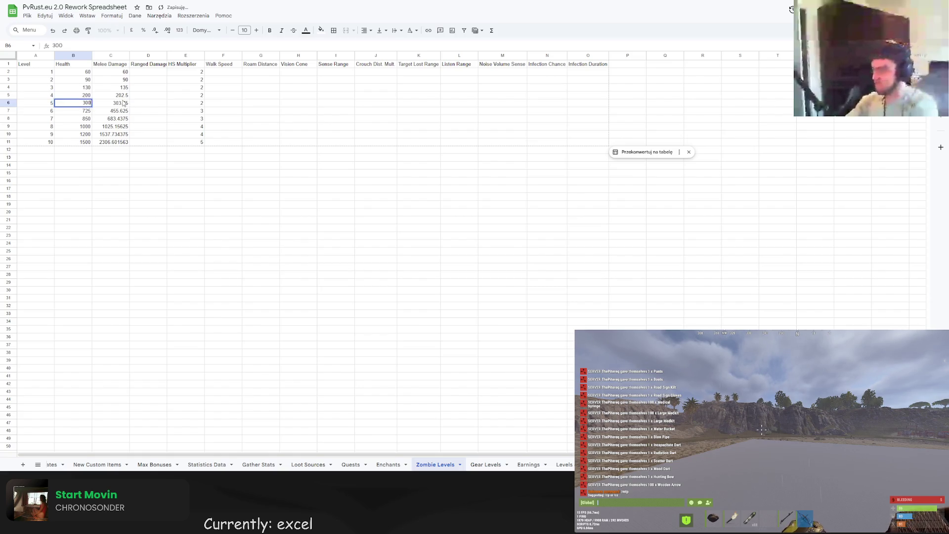
{"action": "key", "text": "Return"}
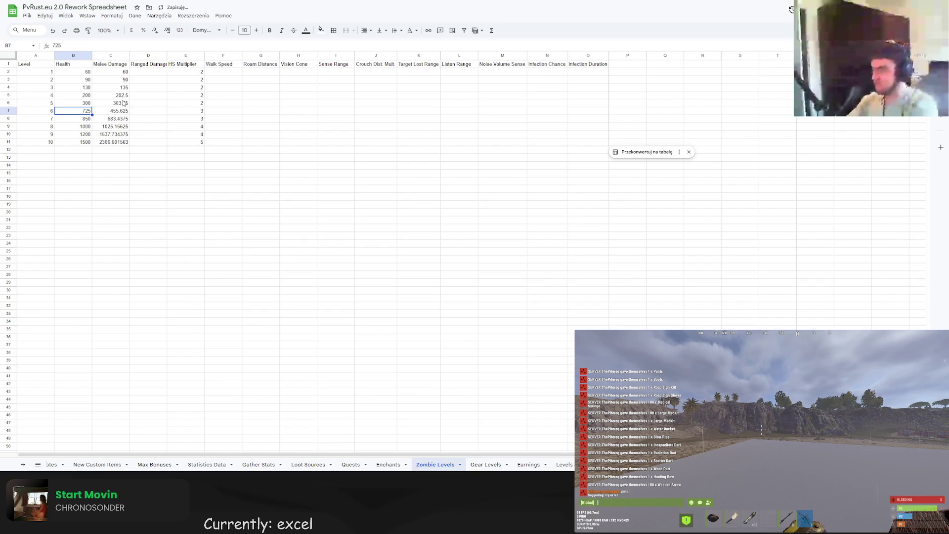
- Set Health for levels 6–8 to 450, 650 and 900
{"action": "type", "text": "450"}
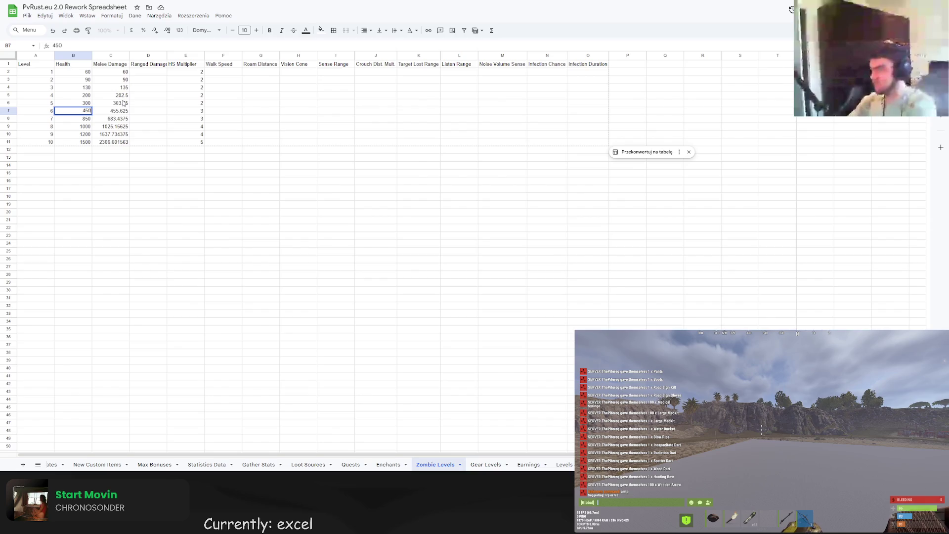
{"action": "key", "text": "Down"}
{"action": "type", "text": "650"}
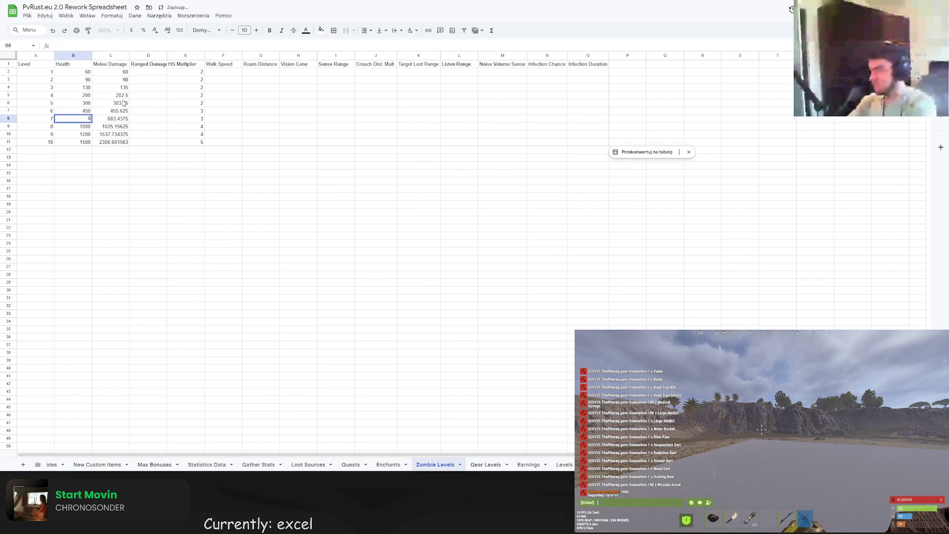
{"action": "key", "text": "Return"}
{"action": "key", "text": "Up"}
{"action": "key", "text": "Down"}
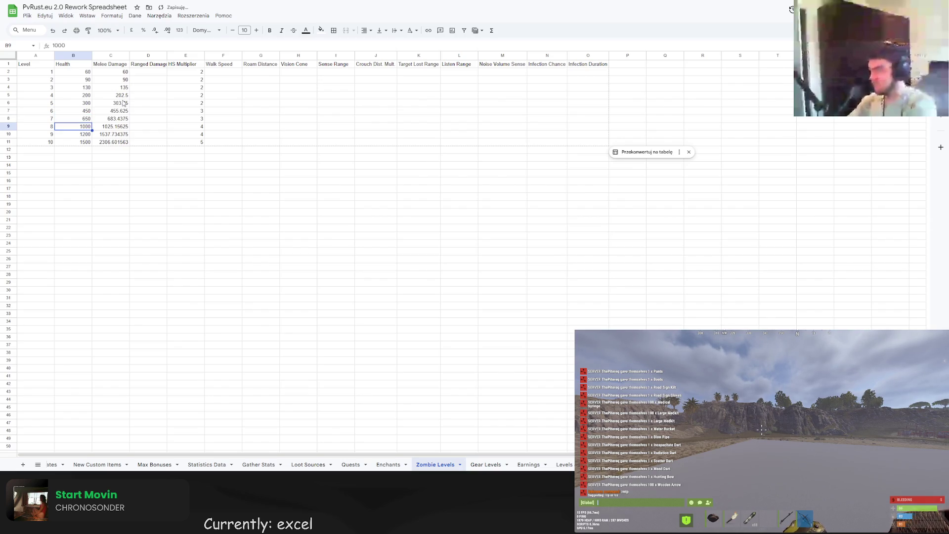
{"action": "type", "text": "1"}
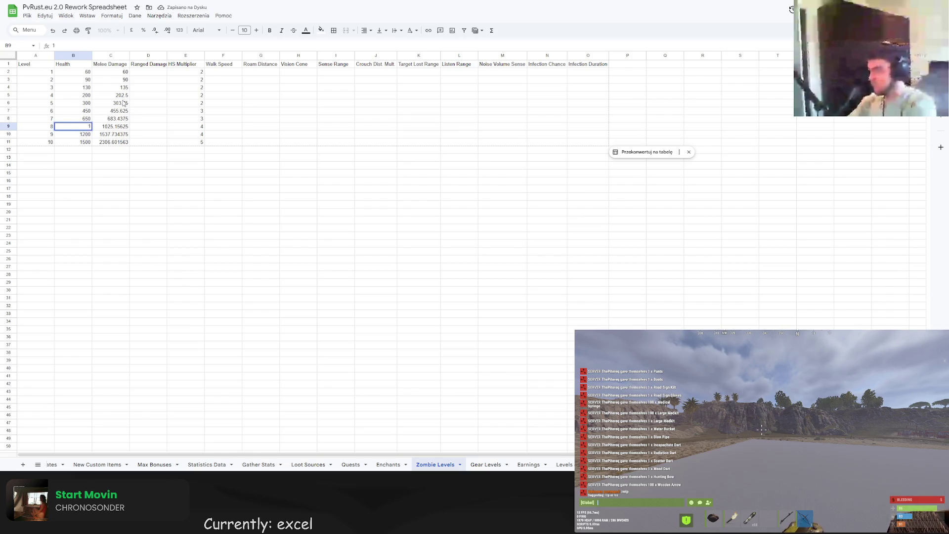
{"action": "type", "text": "900"}
{"action": "key", "text": "Return"}
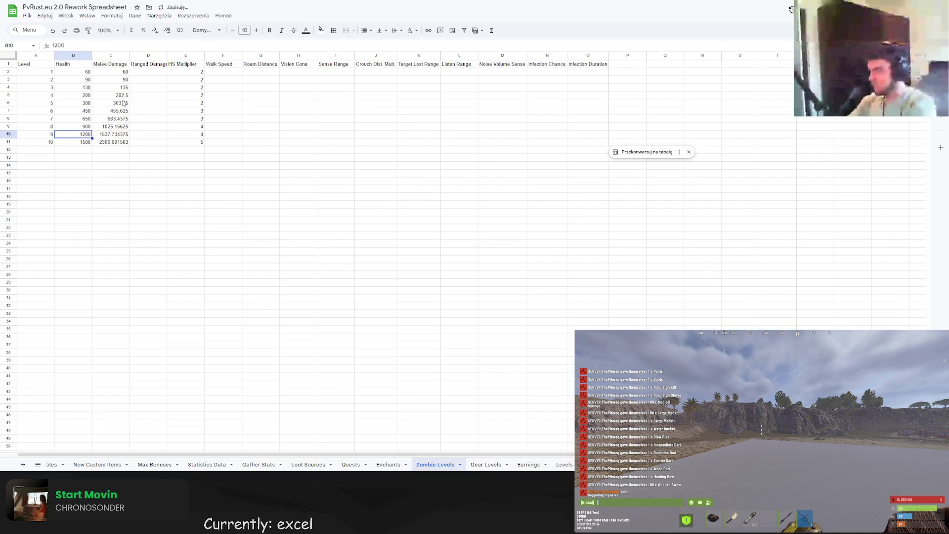
- Clear the Melee Damage values in C2:C11 and begin a new formula in C9
{"action": "left_click_drag", "start_coordinate": [123, 73], "coordinate": [127, 143]}
{"action": "key", "text": "Delete"}
{"action": "left_click", "coordinate": [113, 128]}
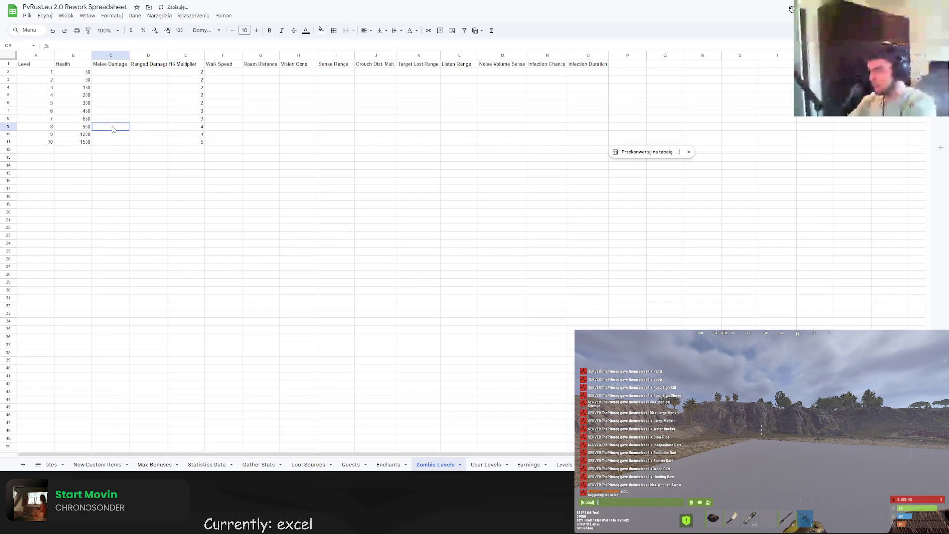
{"action": "type", "text": "=900"}
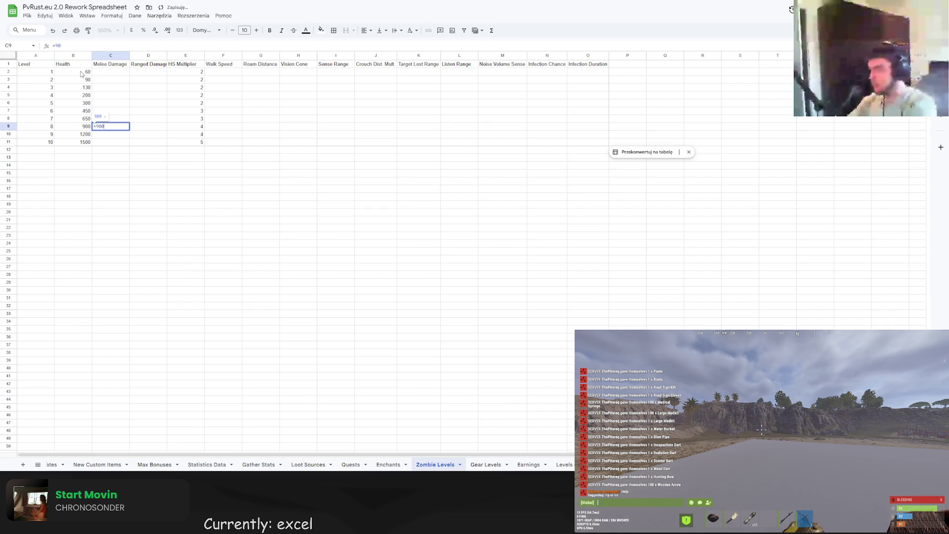
{"action": "type", "text": "8"}
- Enter =B9*1.5 in C9 and copy it down to levels 9 and 10
{"action": "key", "text": "BackSpace"}
{"action": "key", "text": "BackSpace"}
{"action": "key", "text": "BackSpace"}
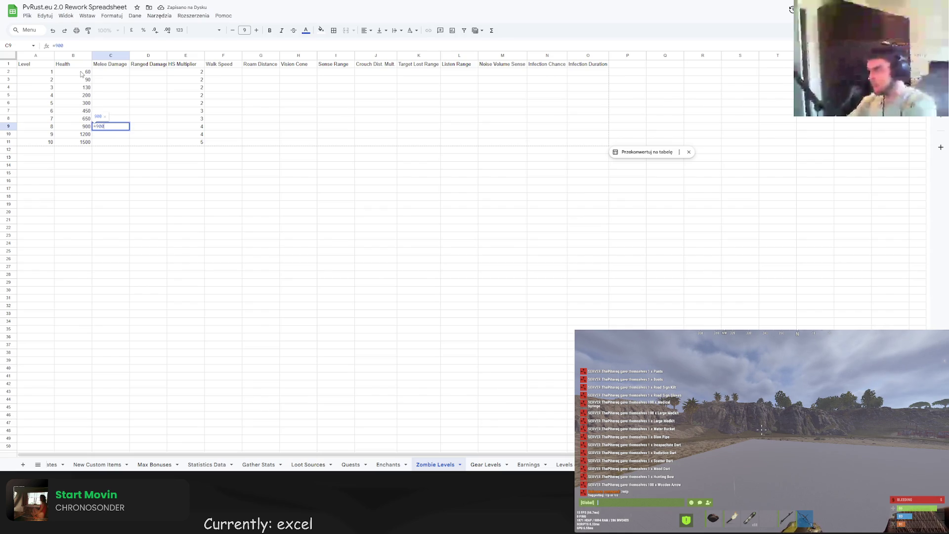
{"action": "left_click", "coordinate": [79, 127]}
{"action": "type", "text": "*1.5"}
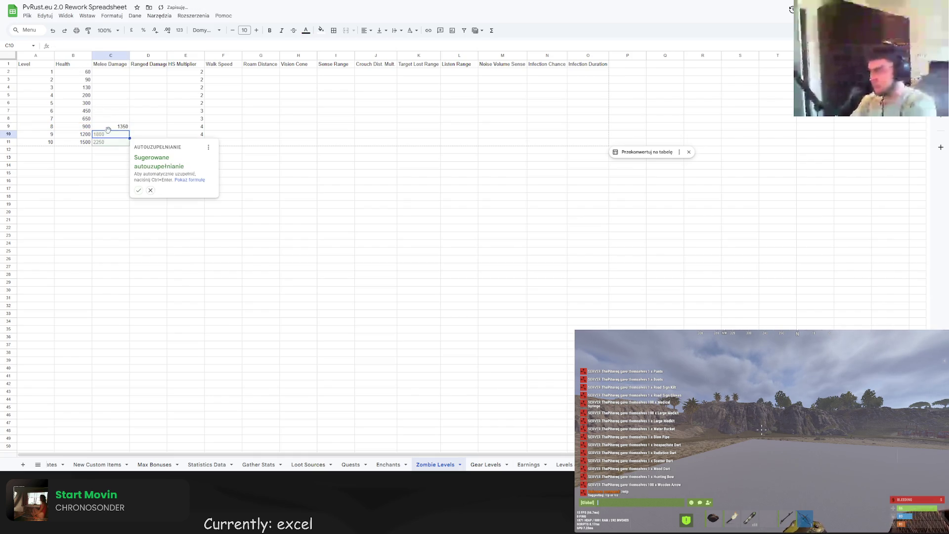
{"action": "key", "text": "Return"}
{"action": "left_click", "coordinate": [119, 127]}
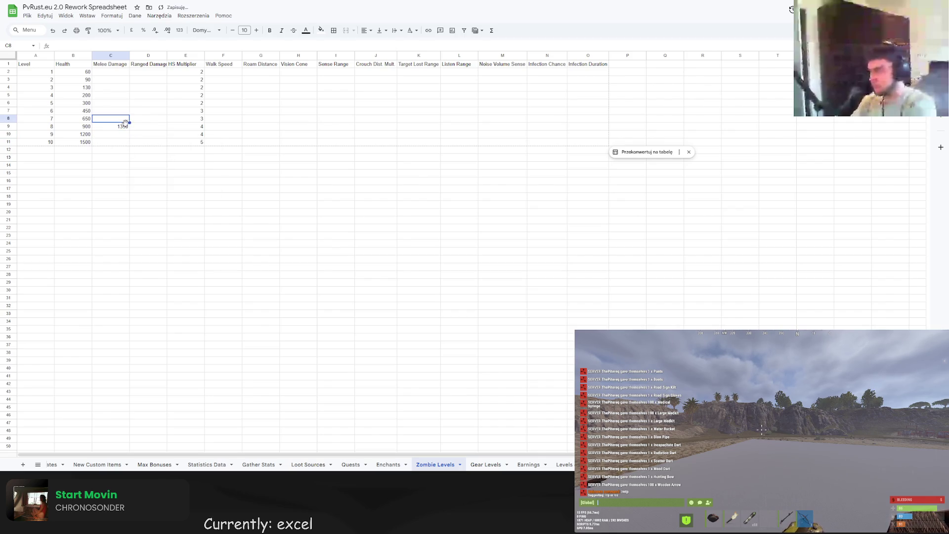
{"action": "left_click_drag", "start_coordinate": [129, 130], "coordinate": [129, 144]}
{"action": "left_click", "coordinate": [148, 204]}
- Change level 9 Health to 1300 and level 10 Health to 1850
{"action": "left_click", "coordinate": [89, 137]}
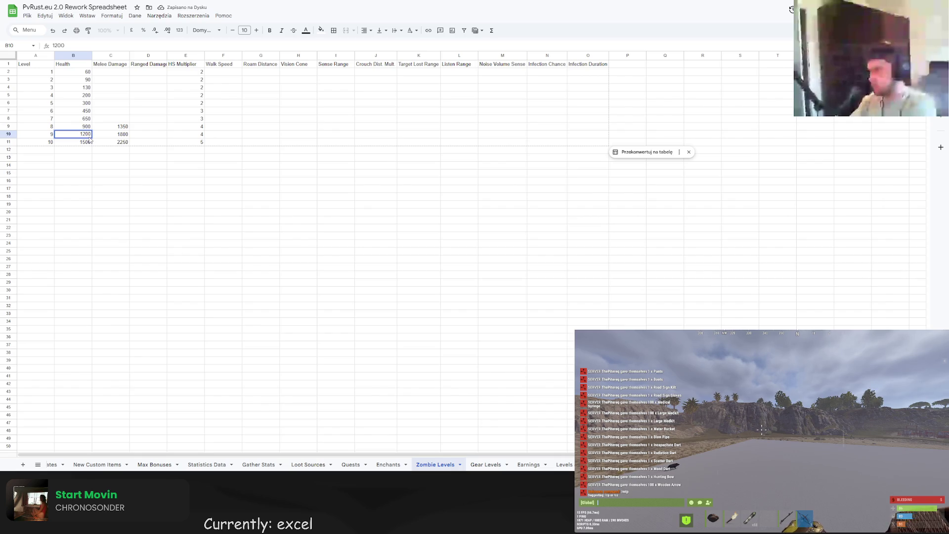
{"action": "double_click", "coordinate": [85, 134]}
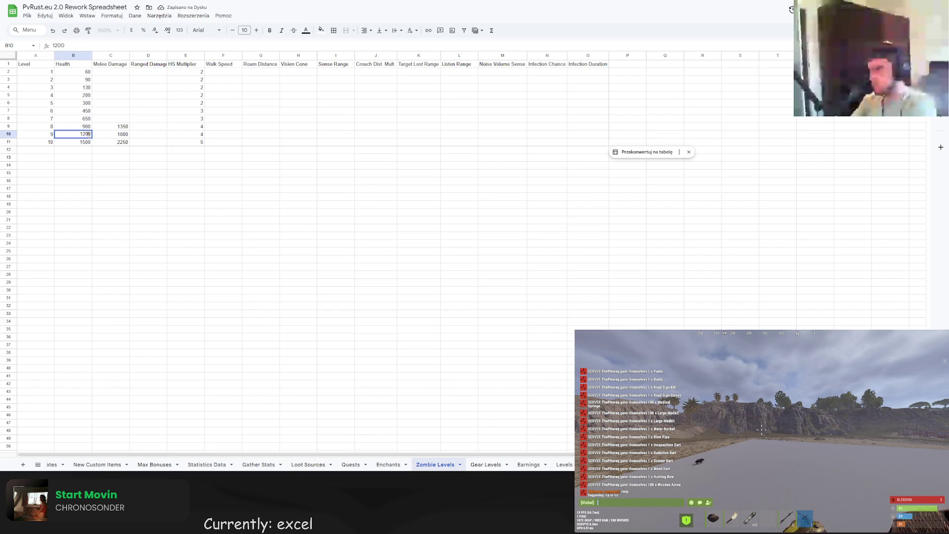
{"action": "left_click_drag", "start_coordinate": [85, 134], "coordinate": [94, 142]}
{"action": "left_click", "coordinate": [83, 134]}
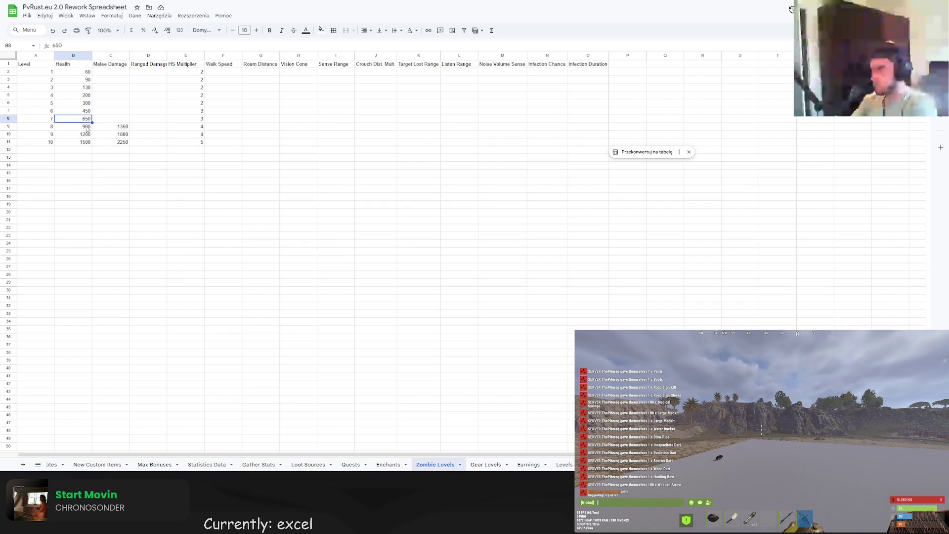
{"action": "key", "text": "Delete"}
{"action": "type", "text": "3"}
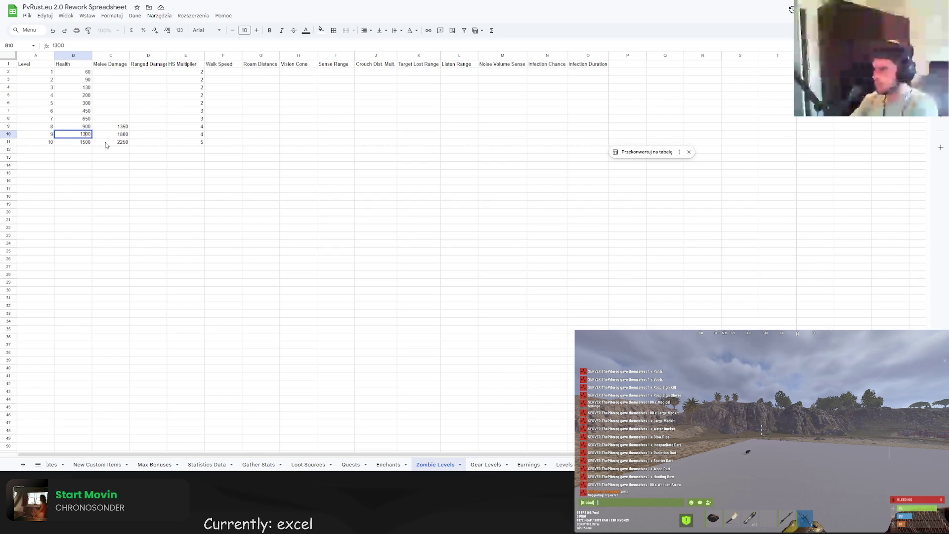
{"action": "key", "text": "Return"}
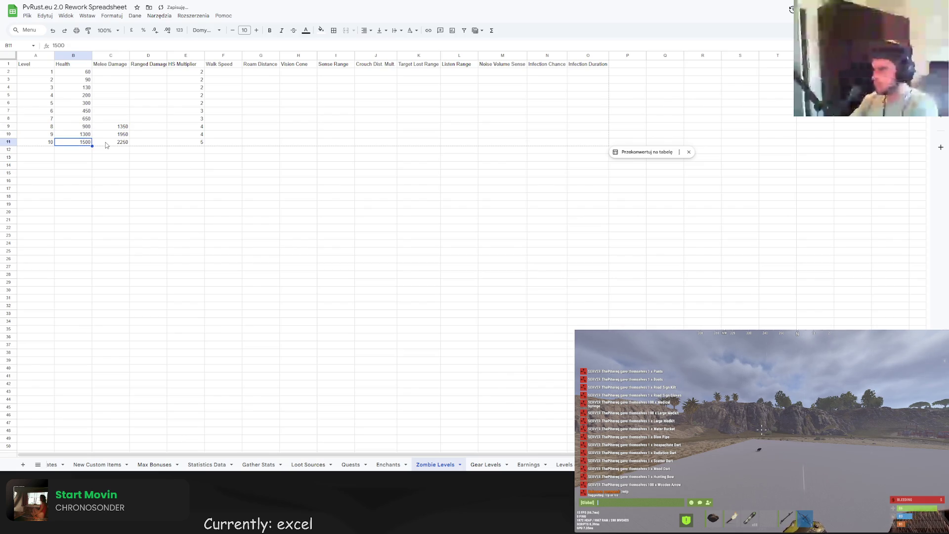
{"action": "key", "text": "Return"}
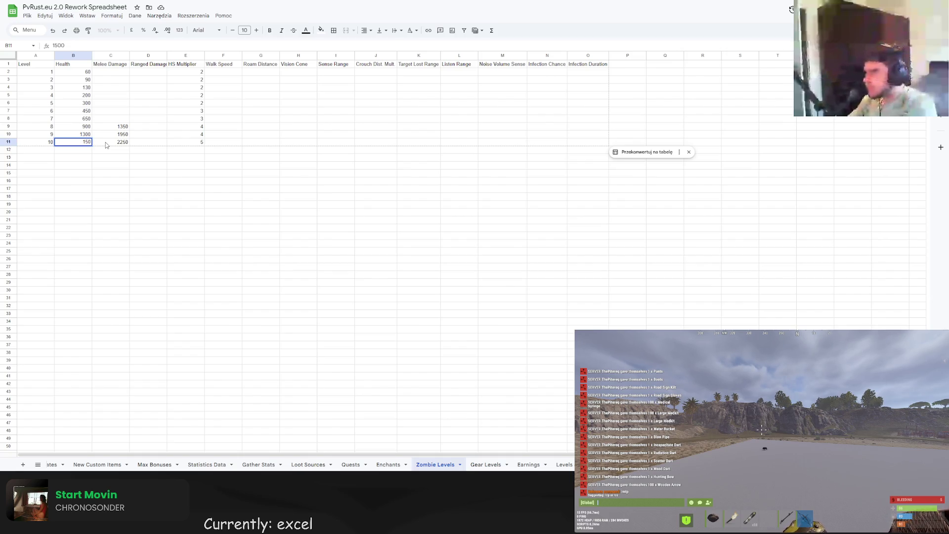
{"action": "key", "text": "BackSpace"}
{"action": "key", "text": "BackSpace"}
{"action": "type", "text": "0"}
{"action": "key", "text": "Return"}
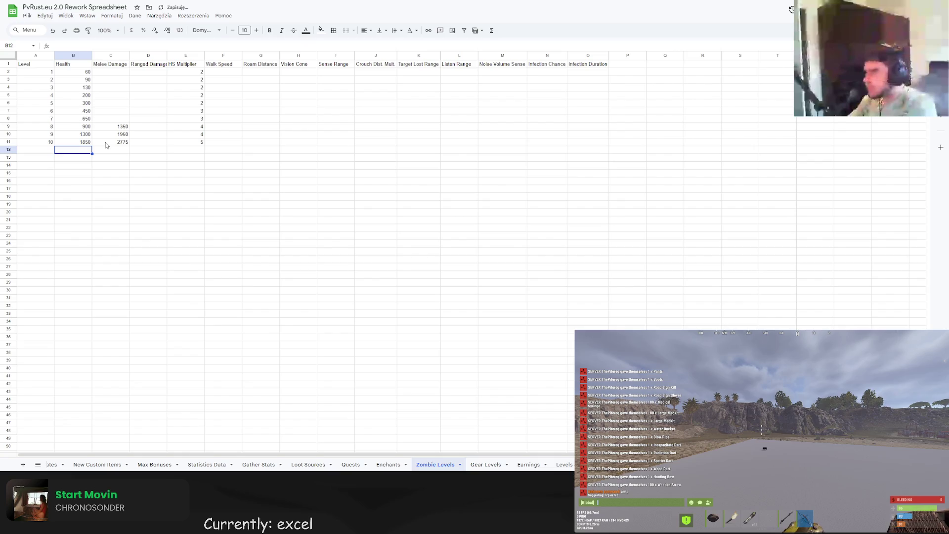
- Clear the trial Melee Damage values for levels 8–10
{"action": "left_click_drag", "start_coordinate": [117, 130], "coordinate": [113, 154]}
{"action": "key", "text": "Delete"}
{"action": "left_click", "coordinate": [158, 197]}
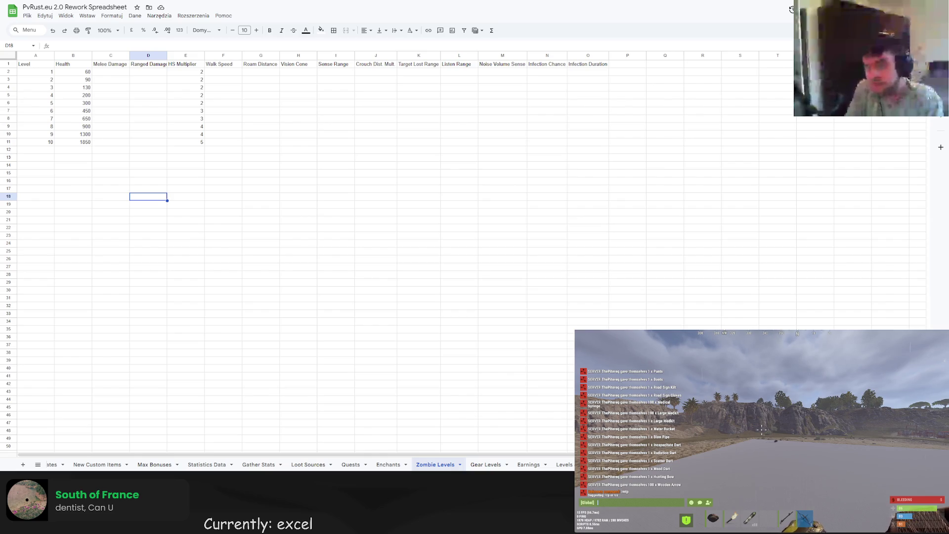
- Fill Melee Damage for levels 1–10 with =B2/4, a quarter of Health
{"action": "left_click", "coordinate": [111, 71]}
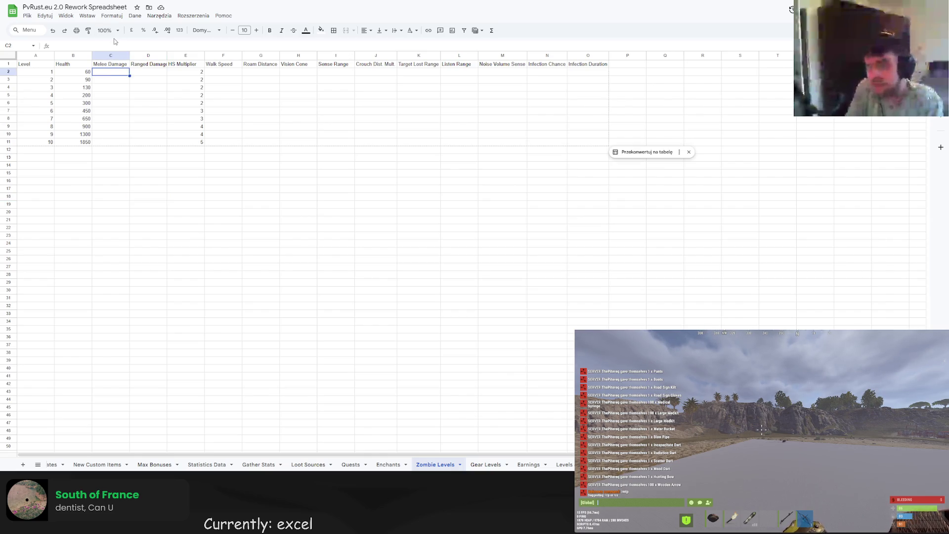
{"action": "left_click", "coordinate": [115, 42]}
{"action": "left_click", "coordinate": [88, 72]}
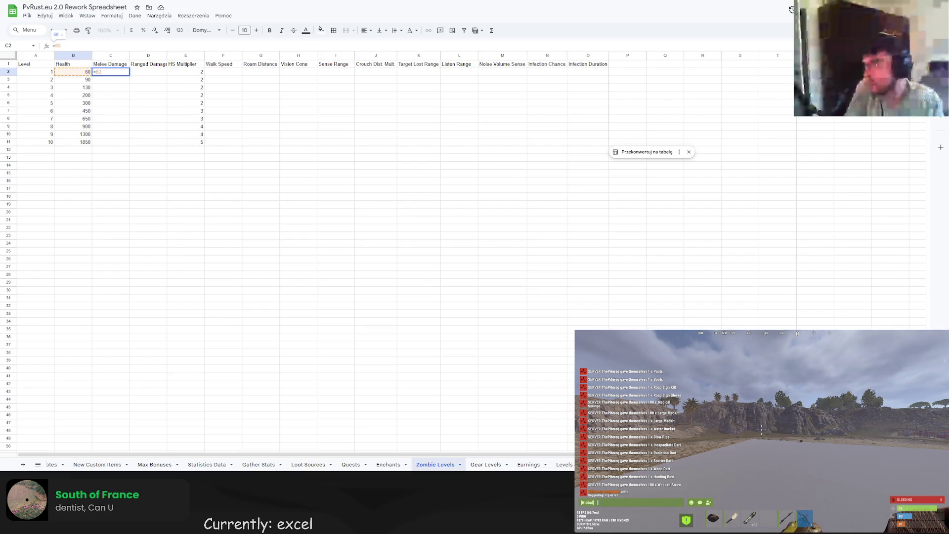
{"action": "type", "text": "/4"}
{"action": "key", "text": "Return"}
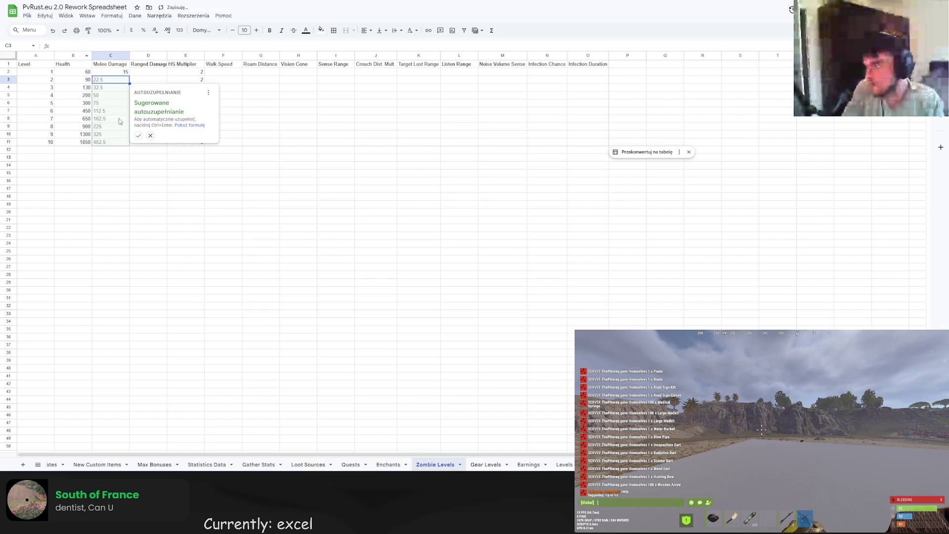
{"action": "left_click", "coordinate": [139, 136]}
{"action": "left_click", "coordinate": [132, 164]}
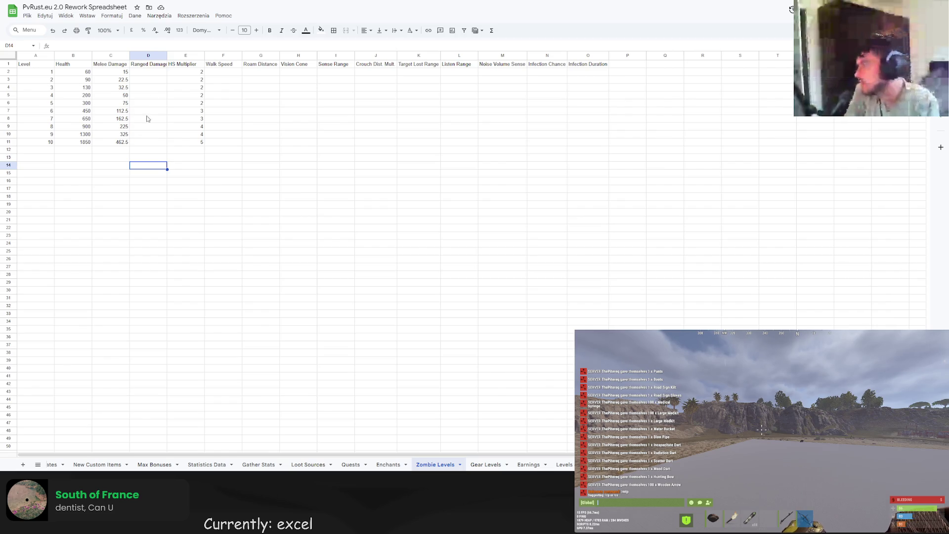
- Fill Ranged Damage for levels 1–10 with =B2/8, and narrow the Level column
{"action": "left_click", "coordinate": [153, 72]}
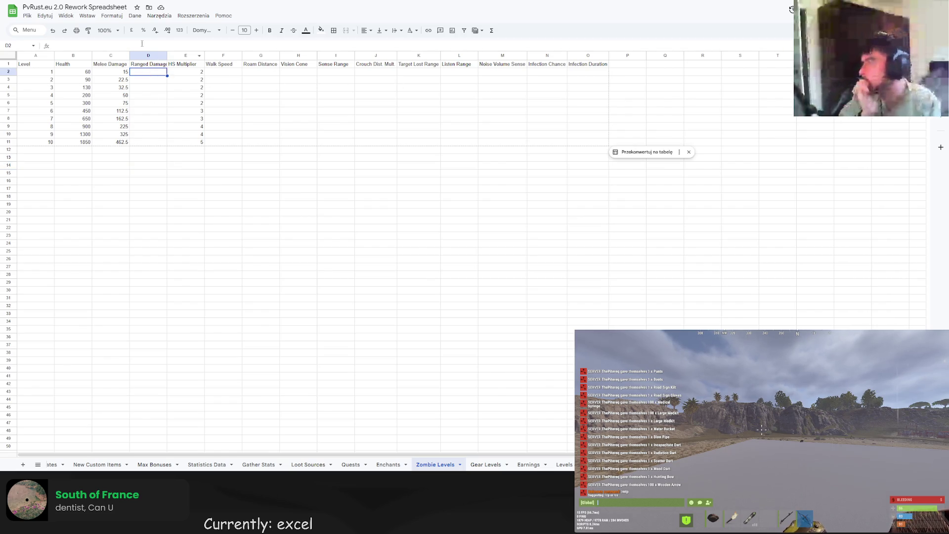
{"action": "left_click", "coordinate": [141, 44]}
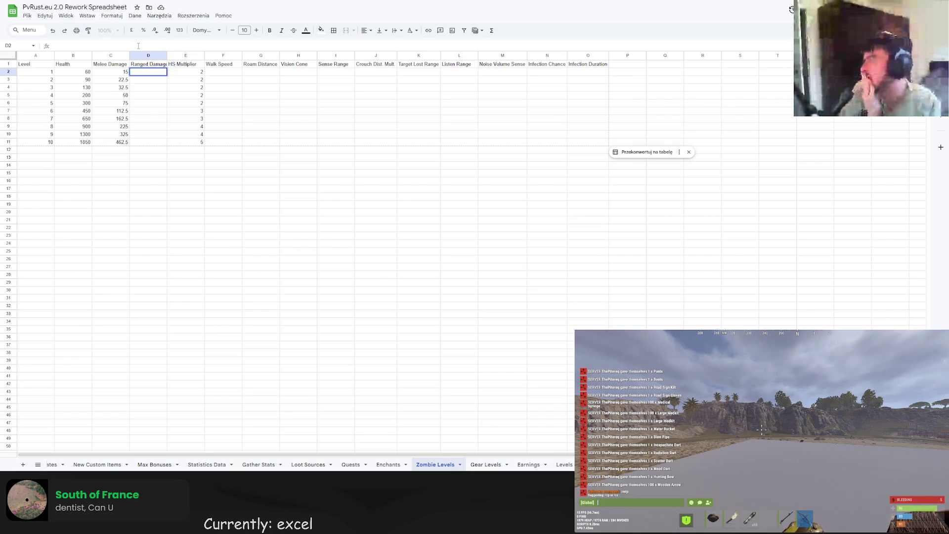
{"action": "type", "text": "=B2"}
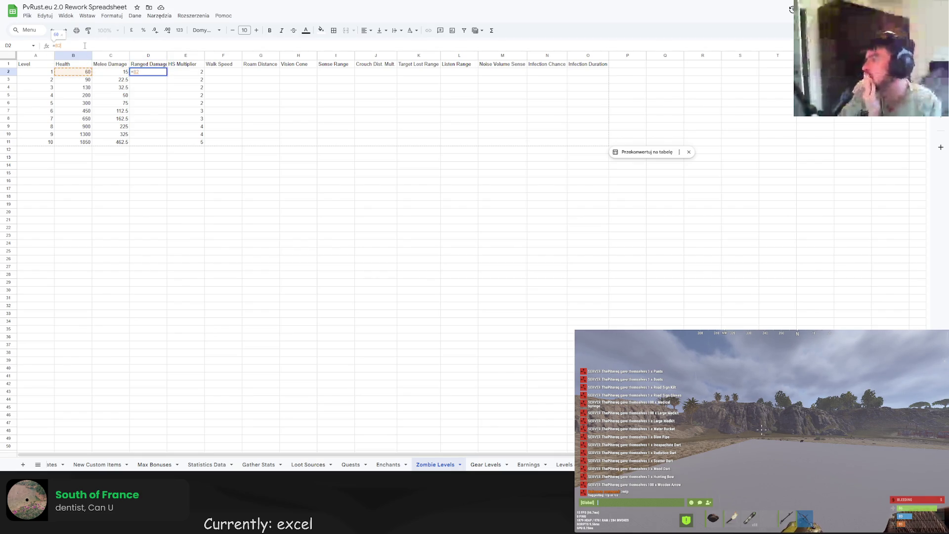
{"action": "type", "text": "/8"}
{"action": "key", "text": "Return"}
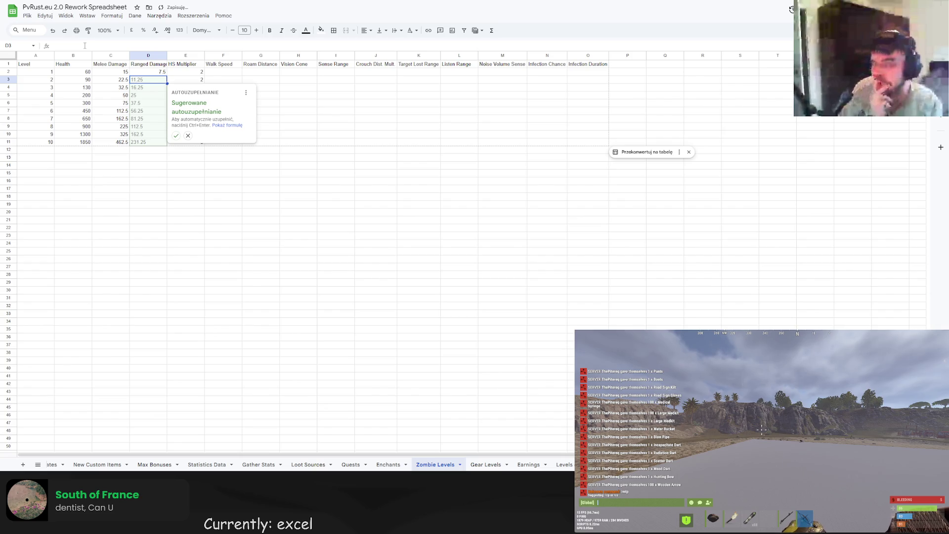
{"action": "left_click", "coordinate": [175, 135]}
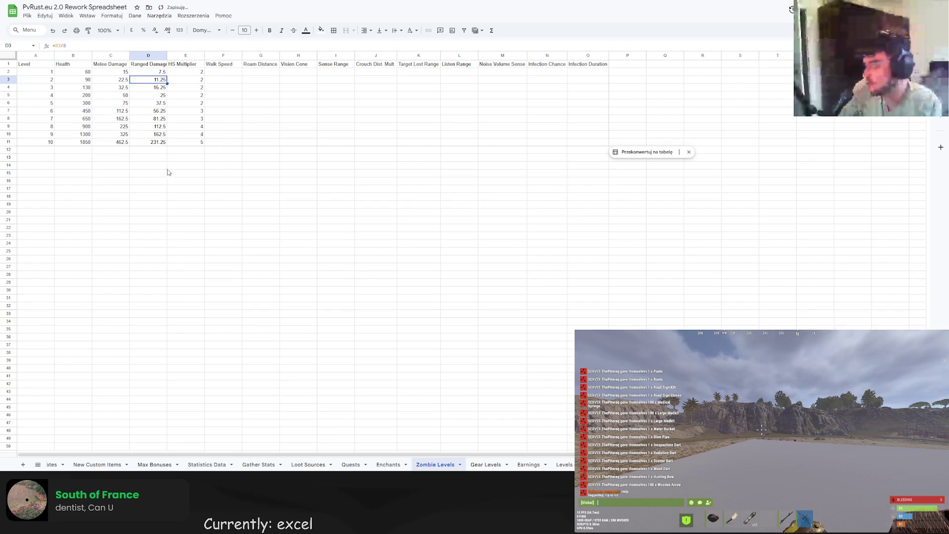
{"action": "left_click", "coordinate": [163, 180]}
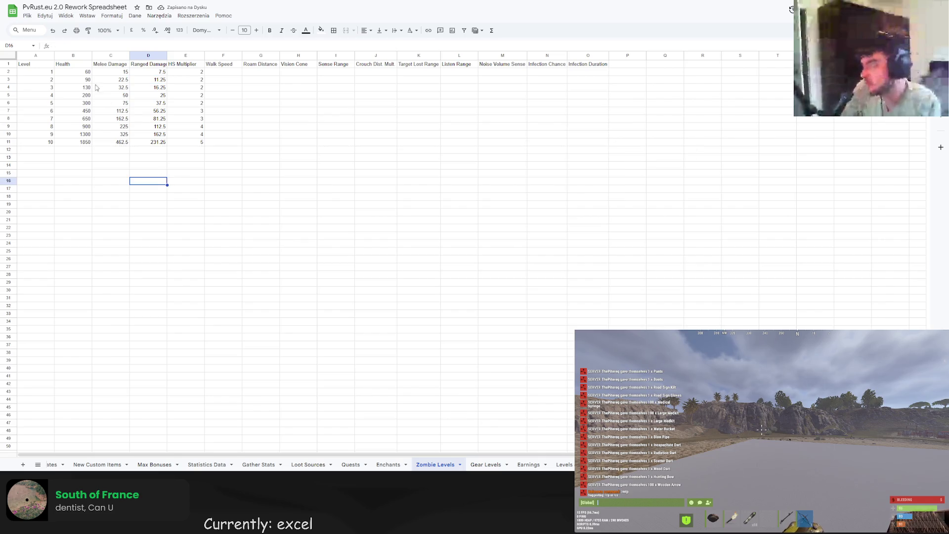
{"action": "mouse_move", "coordinate": [54, 55]}
{"action": "left_mouse_down"}
{"action": "mouse_move", "coordinate": [32, 54]}
{"action": "mouse_move", "coordinate": [54, 74]}
{"action": "mouse_move", "coordinate": [217, 141]}
{"action": "mouse_move", "coordinate": [556, 142]}
{"action": "left_mouse_up"}
- Centre the table's values and enter Walk Speeds 2 and 2.1 for levels 1 and 2
{"action": "key", "text": "ctrl+shift+e"}
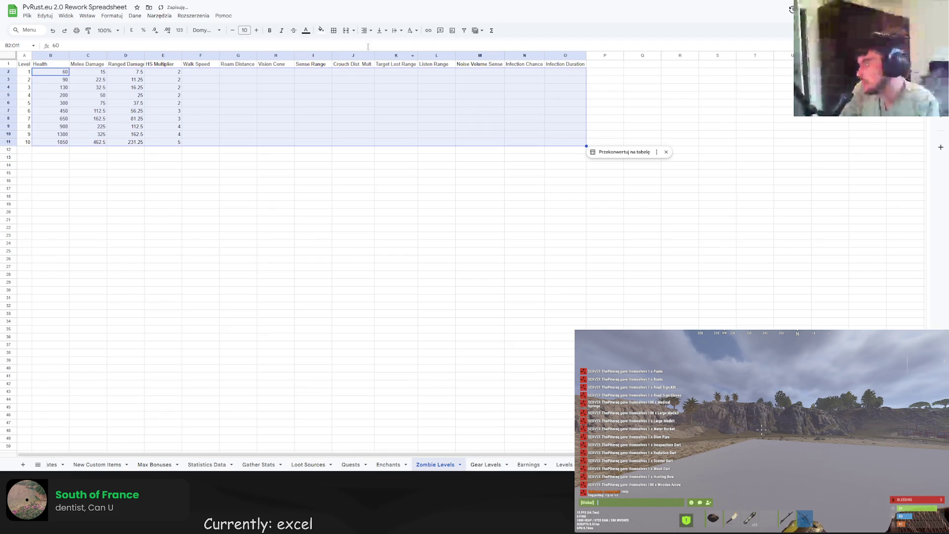
{"action": "left_click", "coordinate": [313, 188]}
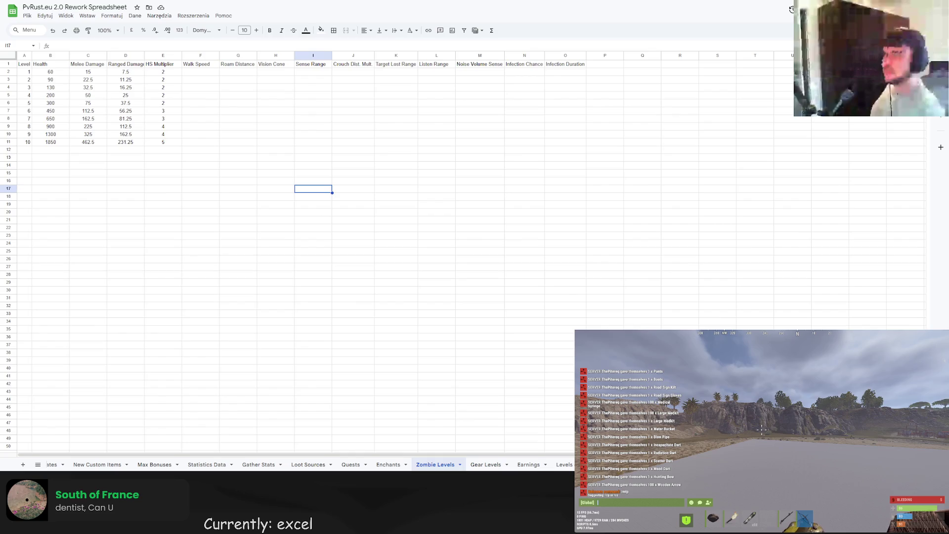
{"action": "left_click", "coordinate": [200, 72]}
{"action": "type", "text": "2"}
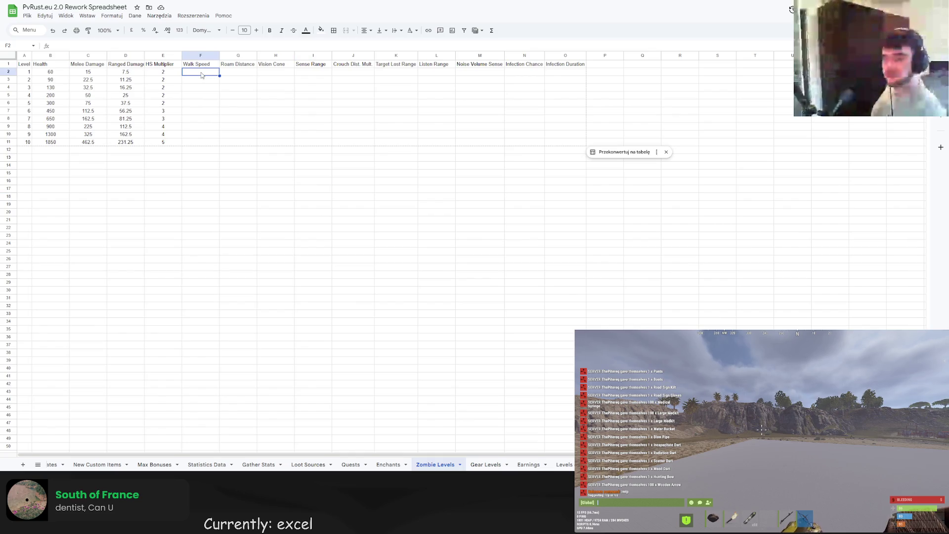
{"action": "left_click", "coordinate": [215, 80]}
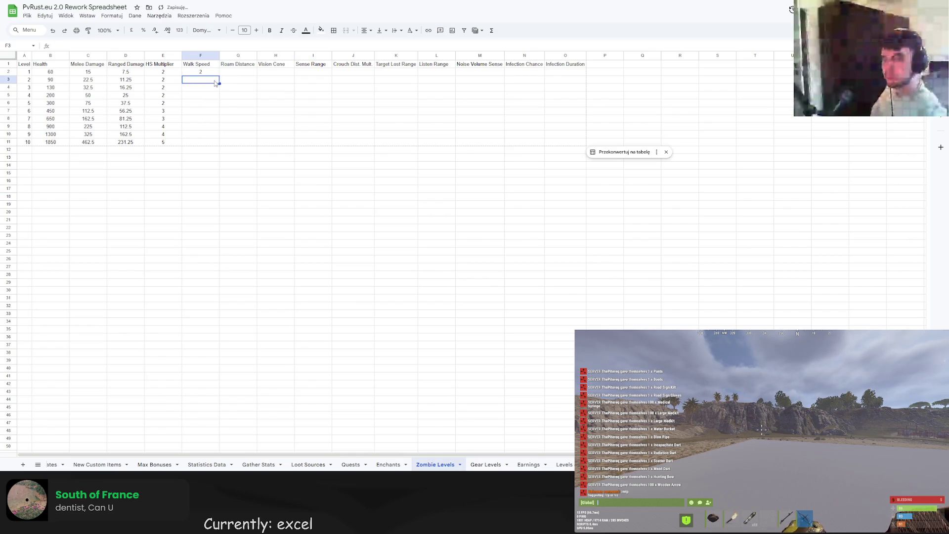
{"action": "type", "text": "2.1"}
{"action": "key", "text": "Return"}
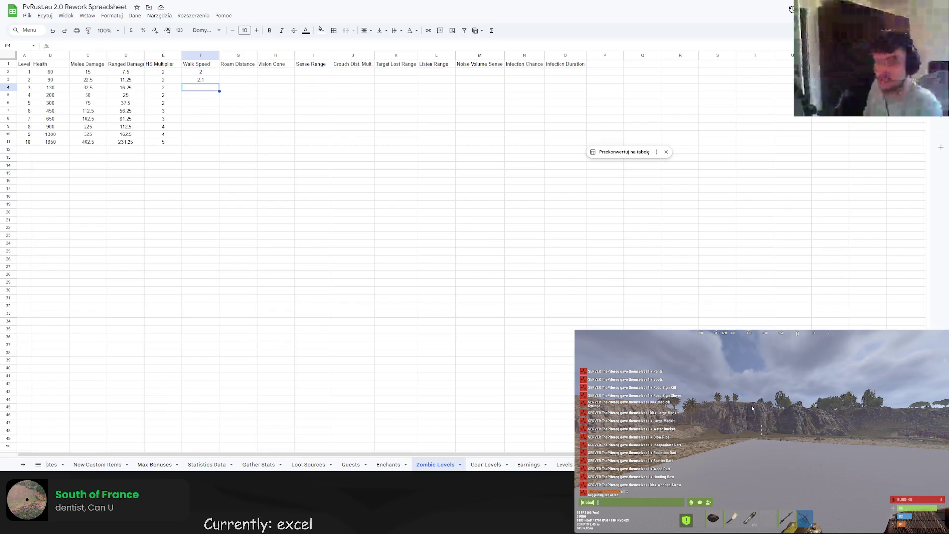
{"action": "key", "text": "F1"}
- Enter 'spawn heavyzoom' in the console and toggle Zombies Enabled in the Zombie Management panel
{"action": "type", "text": "spawn heavy"}
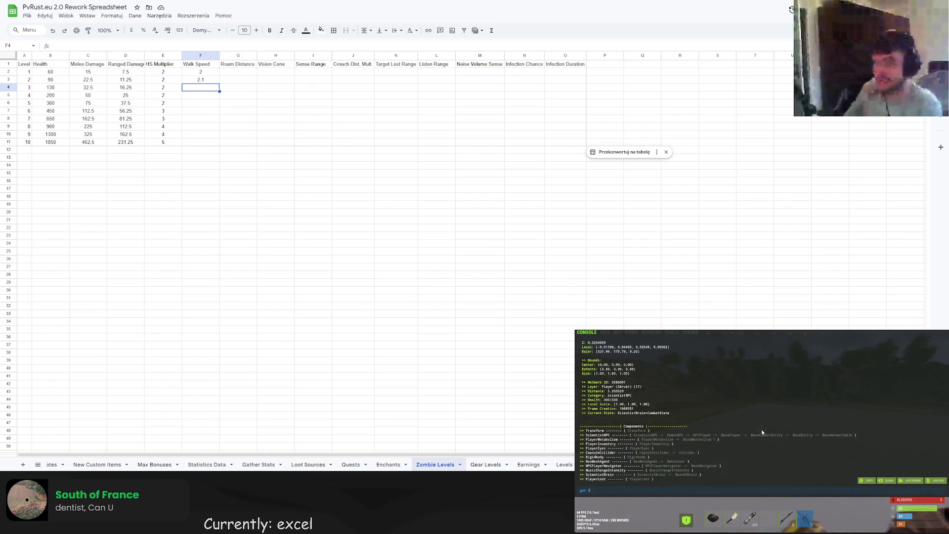
{"action": "type", "text": "zoom"}
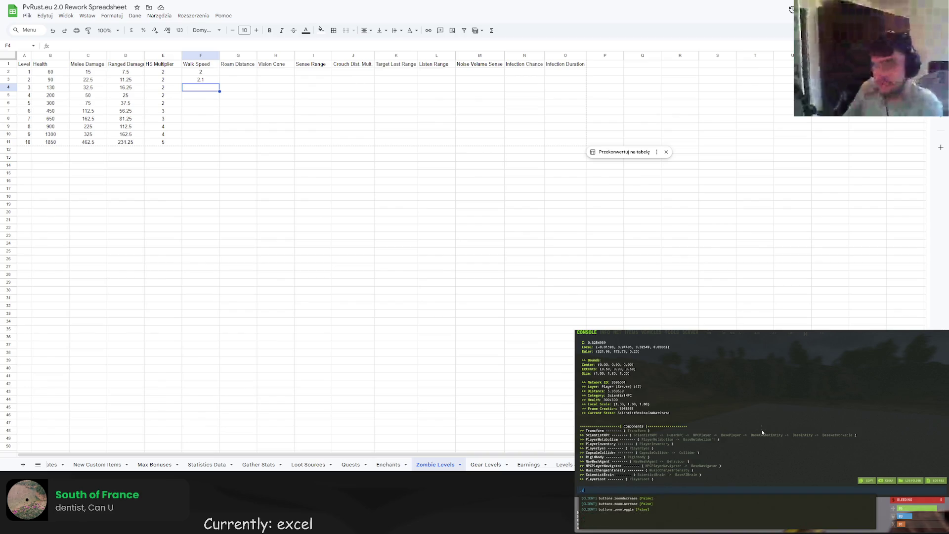
{"action": "key", "text": "Return"}
{"action": "key", "text": "F1"}
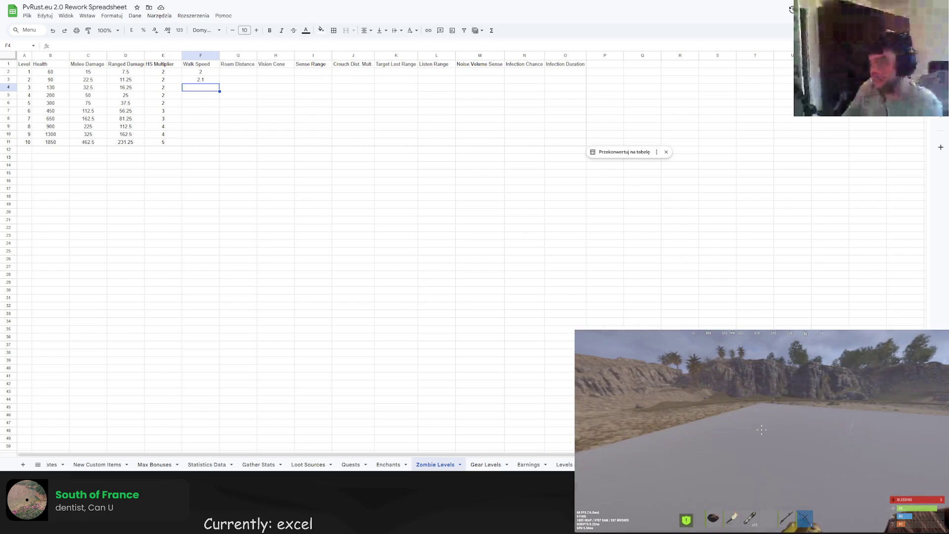
{"action": "key", "text": "Return"}
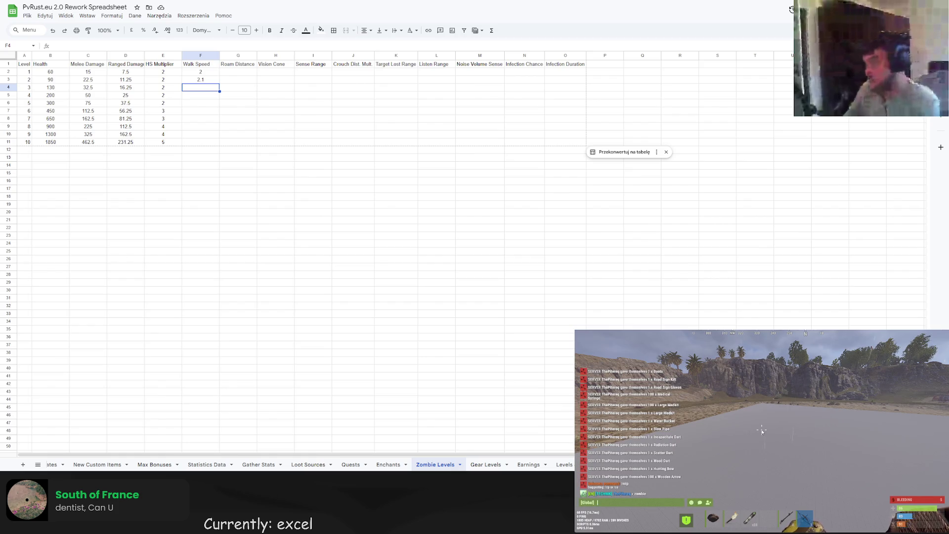
{"action": "key", "text": "Return"}
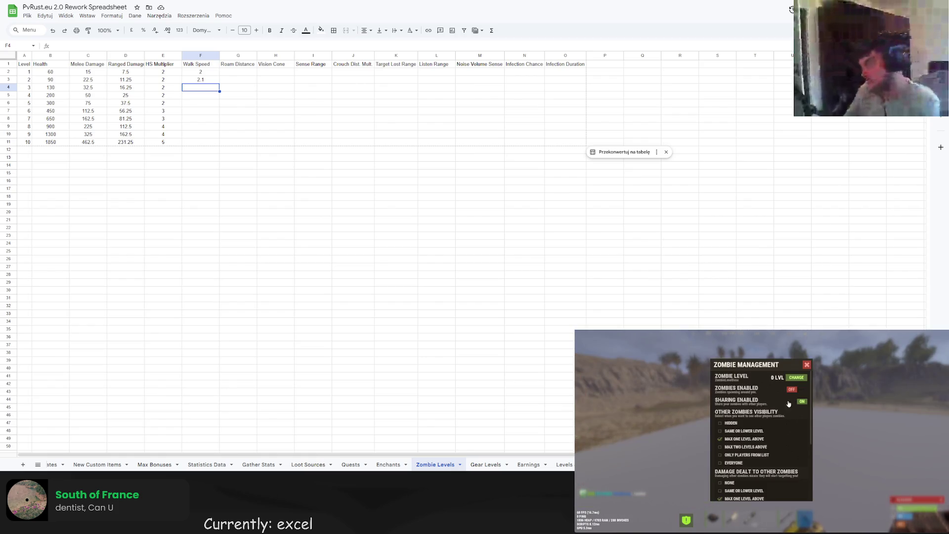
{"action": "left_click", "coordinate": [795, 393]}
{"action": "left_click", "coordinate": [806, 365]}
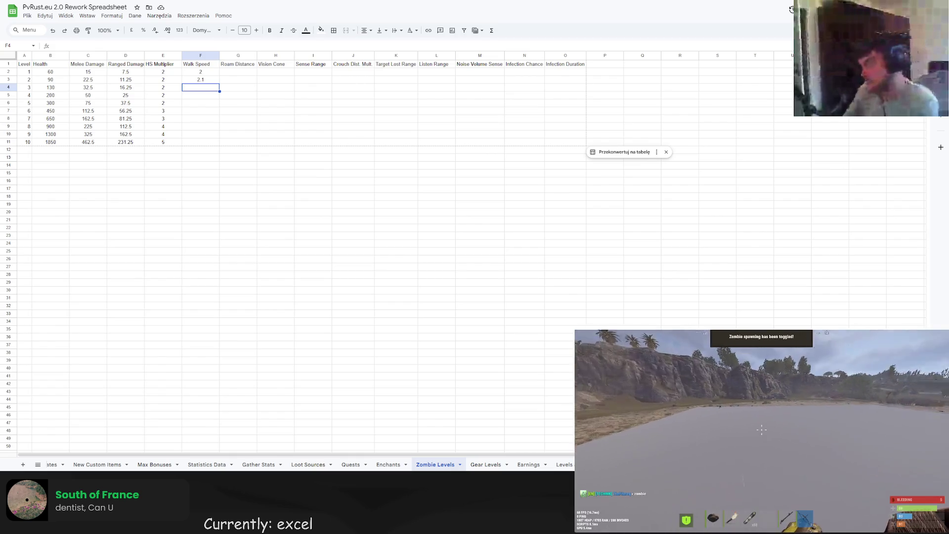
- Run /minezombies in chat to mark nearby zombies and walk toward the buildings
{"action": "key", "text": "F1"}
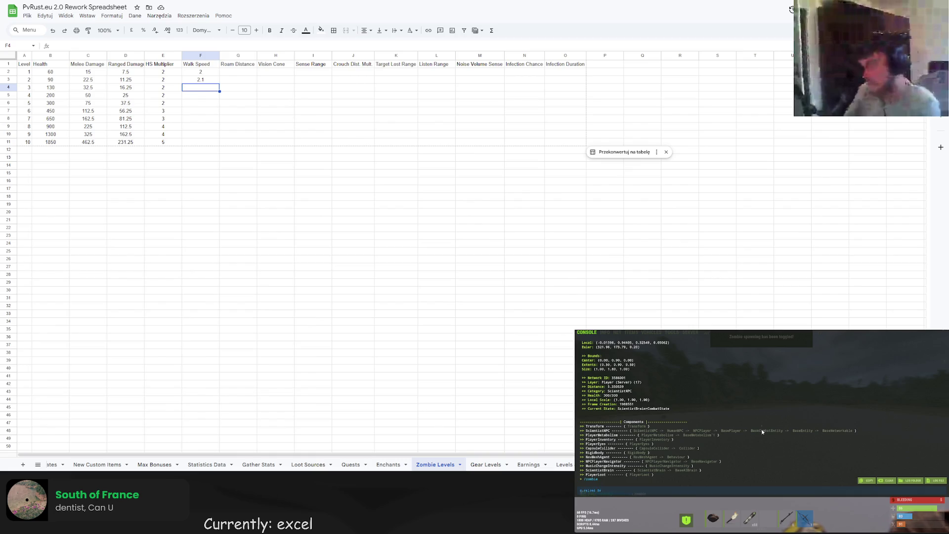
{"action": "key", "text": "F1"}
{"action": "key", "text": "Return"}
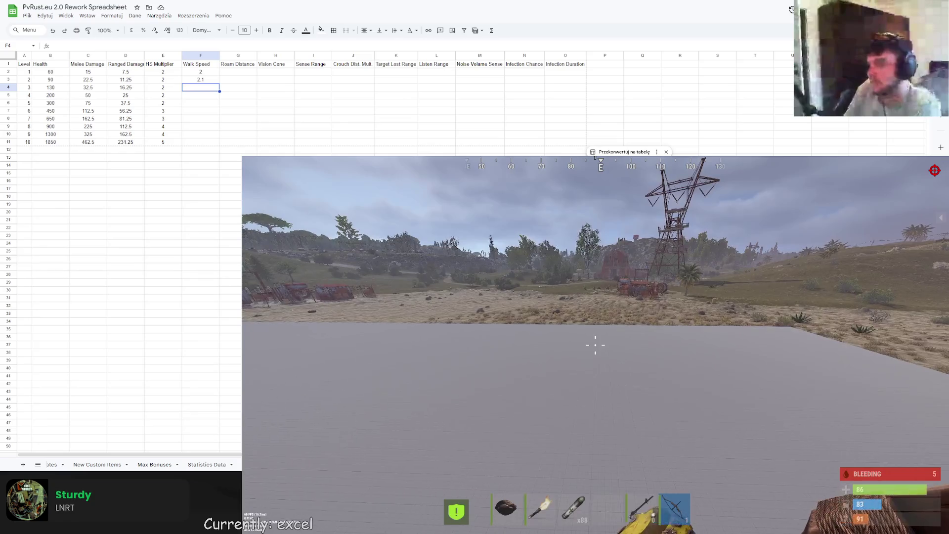
{"action": "key", "text": "Return"}
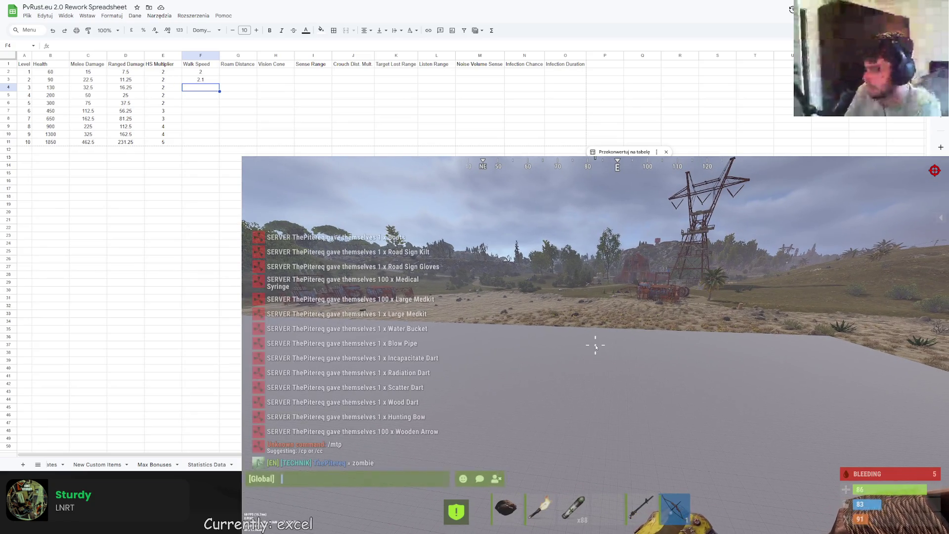
{"action": "type", "text": "/minezombies"}
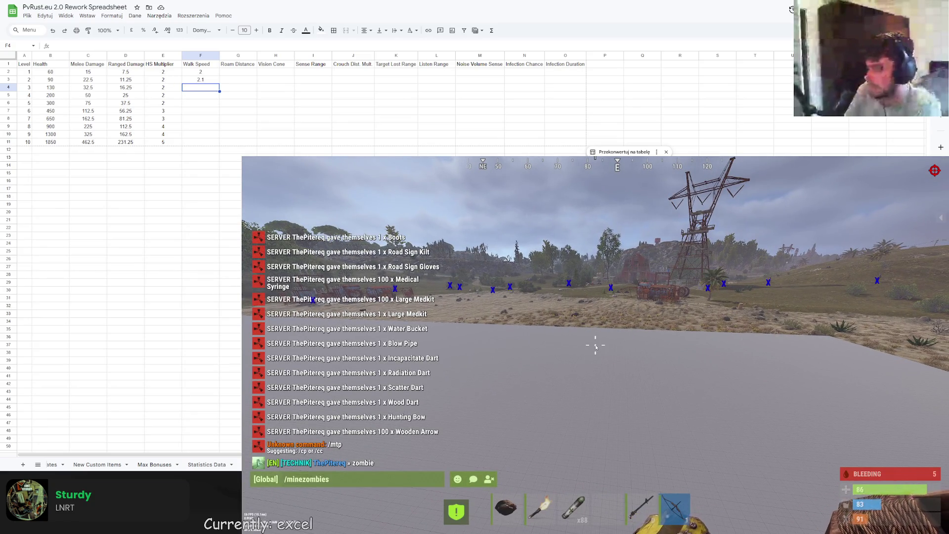
{"action": "key", "text": "Return"}
{"action": "key", "text": "w"}
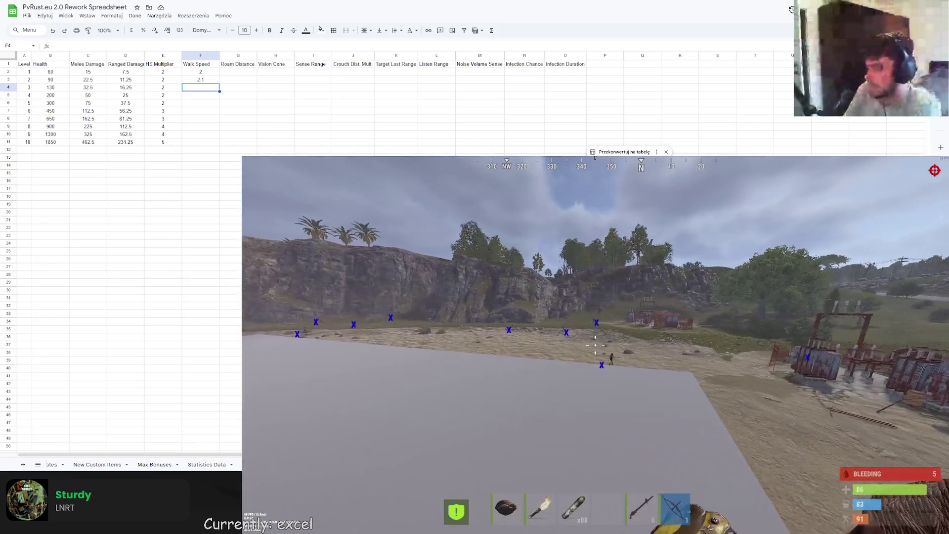
{"action": "mouse_move", "coordinate": [595, 345]}
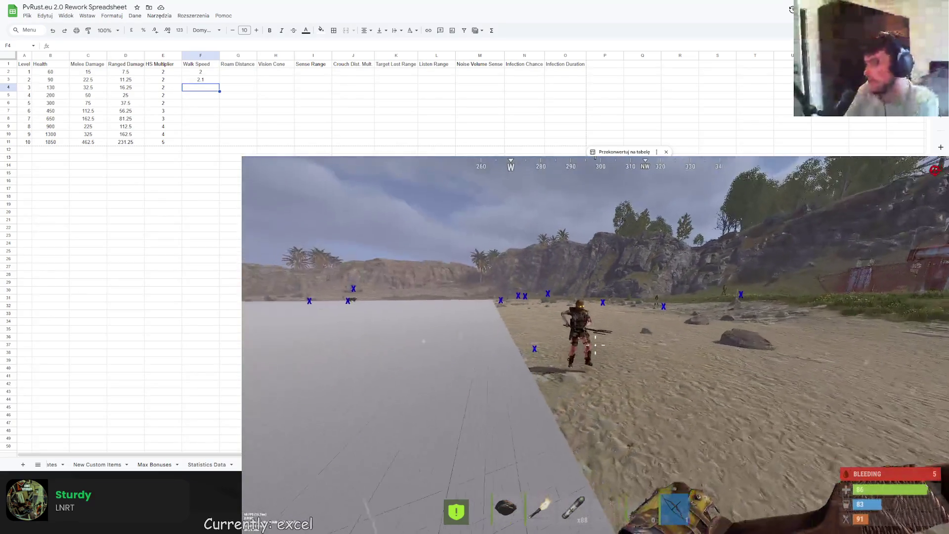
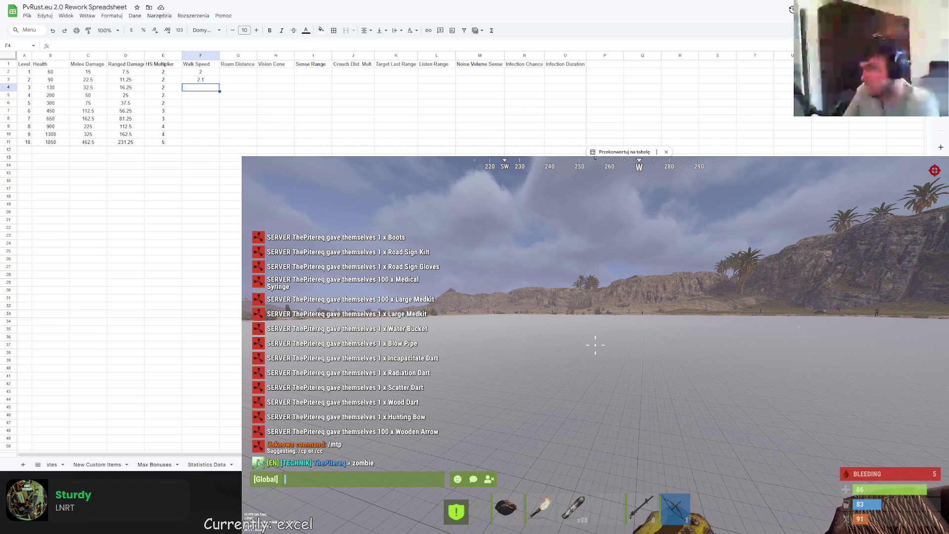
- Add a PLAYER RUN SPEED label with the value 2.5 beneath it, below the table
{"action": "left_click", "coordinate": [197, 173]}
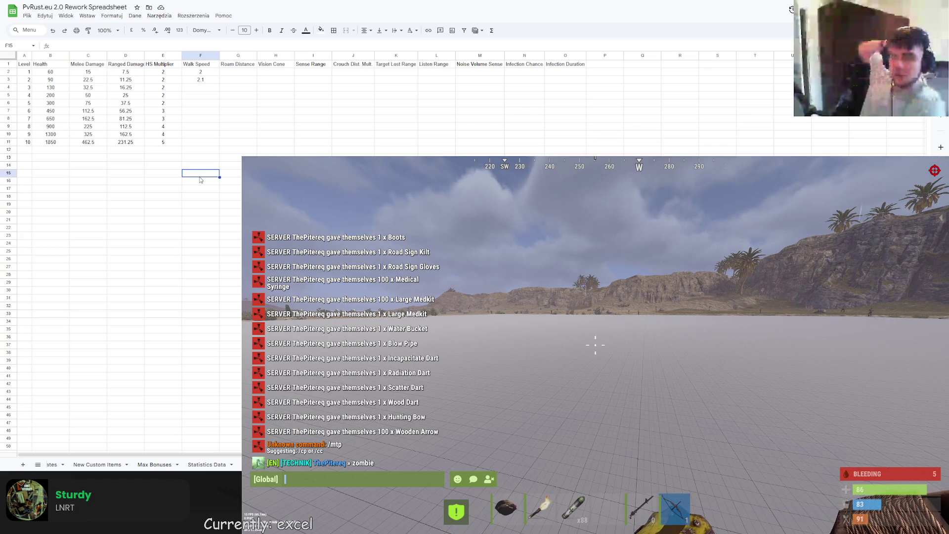
{"action": "type", "text": "PLA"}
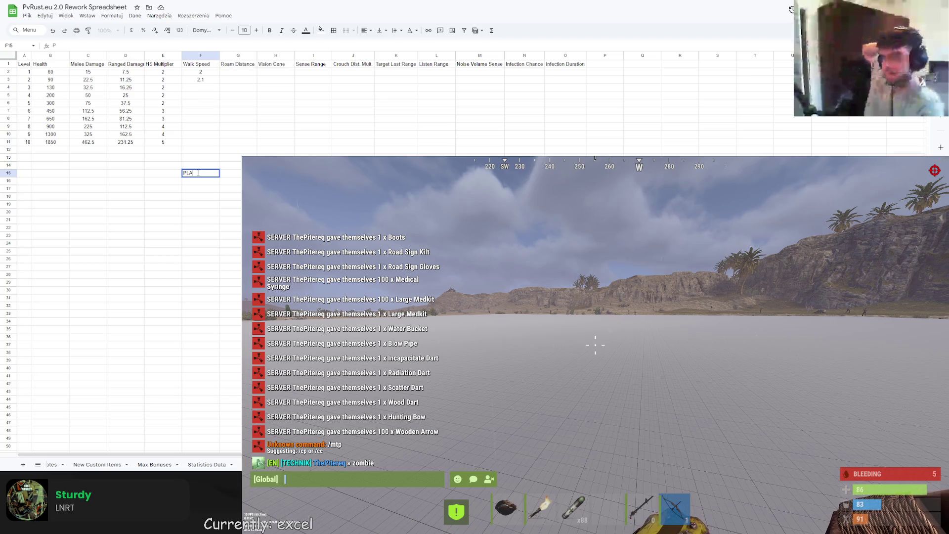
{"action": "type", "text": "YER RUN SPEED"}
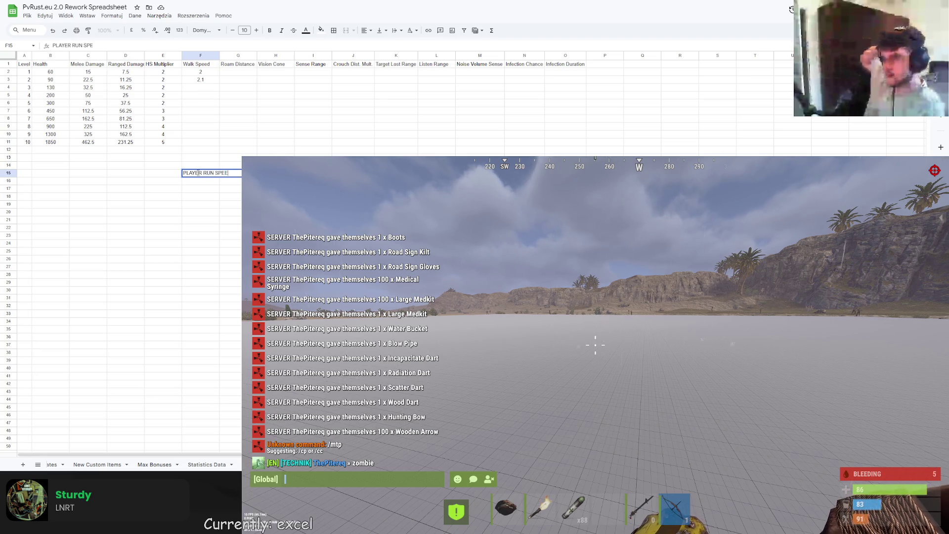
{"action": "key", "text": "Return"}
{"action": "type", "text": "2.5"}
{"action": "key", "text": "Return"}
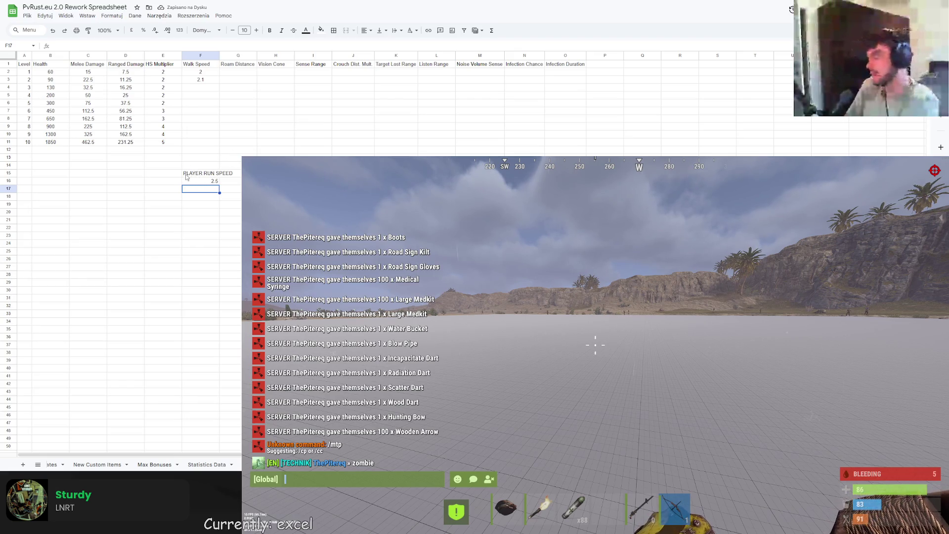
- Make a first pass at revising the level 2 and 3 Walk Speed values
{"action": "left_click", "coordinate": [200, 79]}
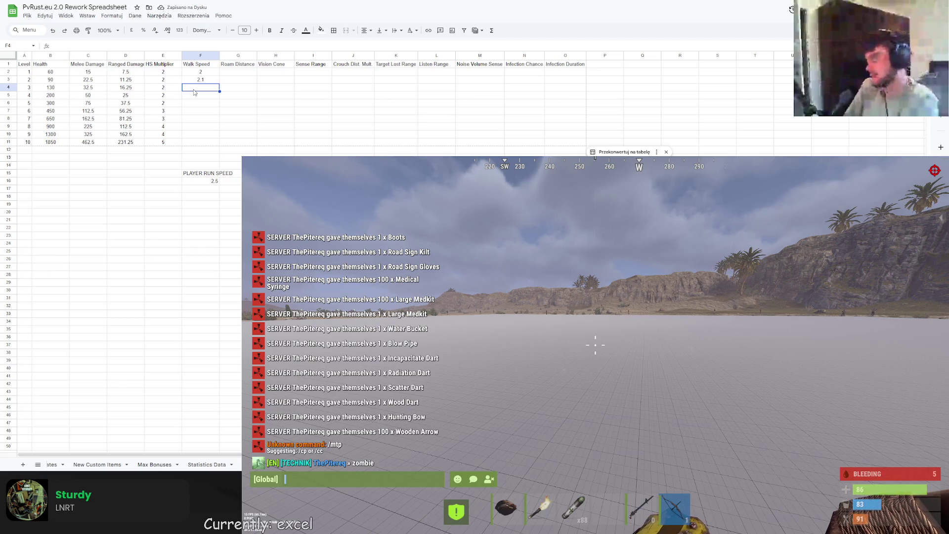
{"action": "double_click", "coordinate": [208, 80]}
{"action": "key", "text": "BackSpace"}
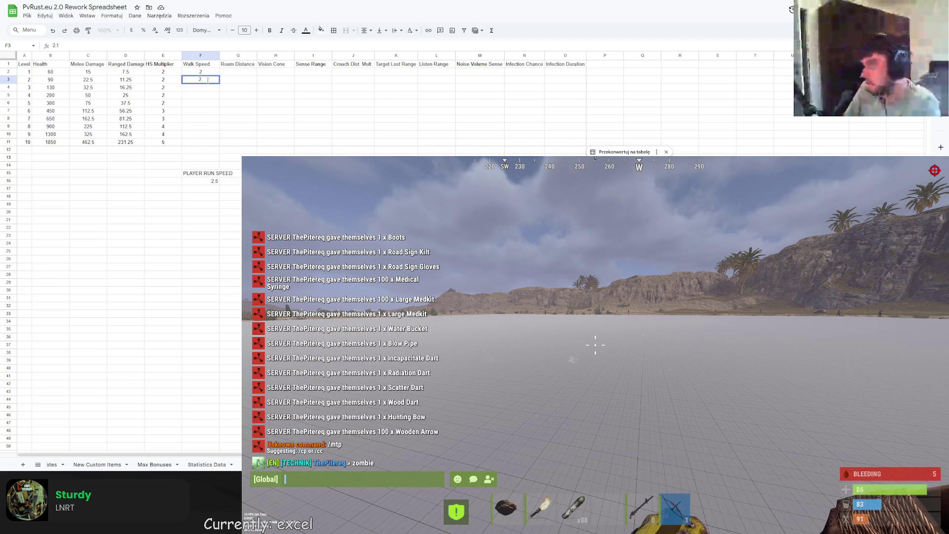
{"action": "type", "text": "25"}
{"action": "key", "text": "Return"}
{"action": "type", "text": "2.5"}
{"action": "key", "text": "Return"}
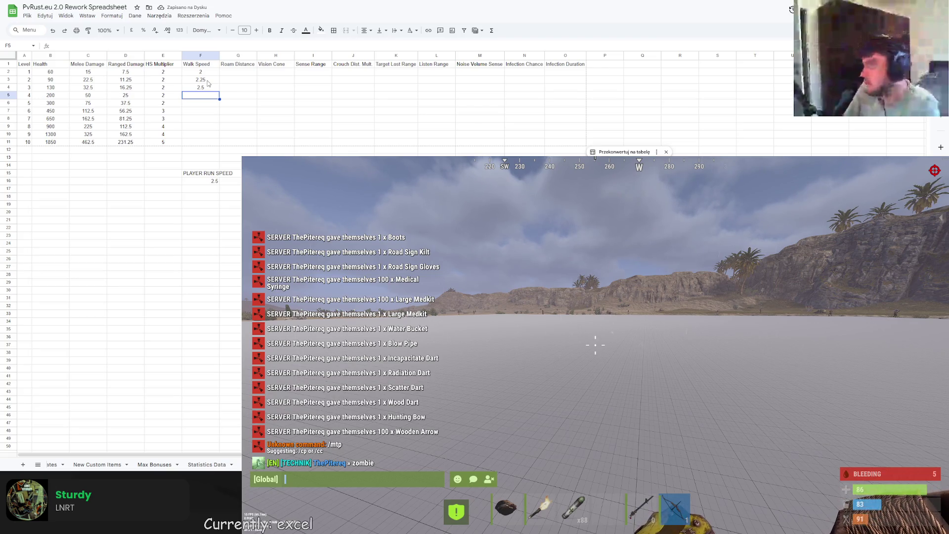
- Set Walk Speed for levels 2–6 to 2.2, 2.4, 2.5, 2.5 and 2.5
{"action": "left_click", "coordinate": [207, 82]}
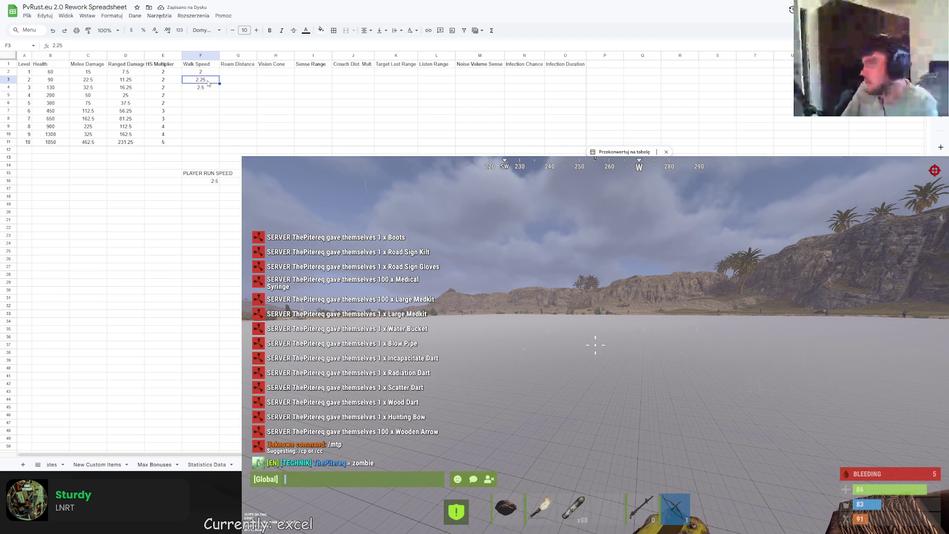
{"action": "type", "text": "2.2"}
{"action": "key", "text": "Return"}
{"action": "type", "text": "2.4"}
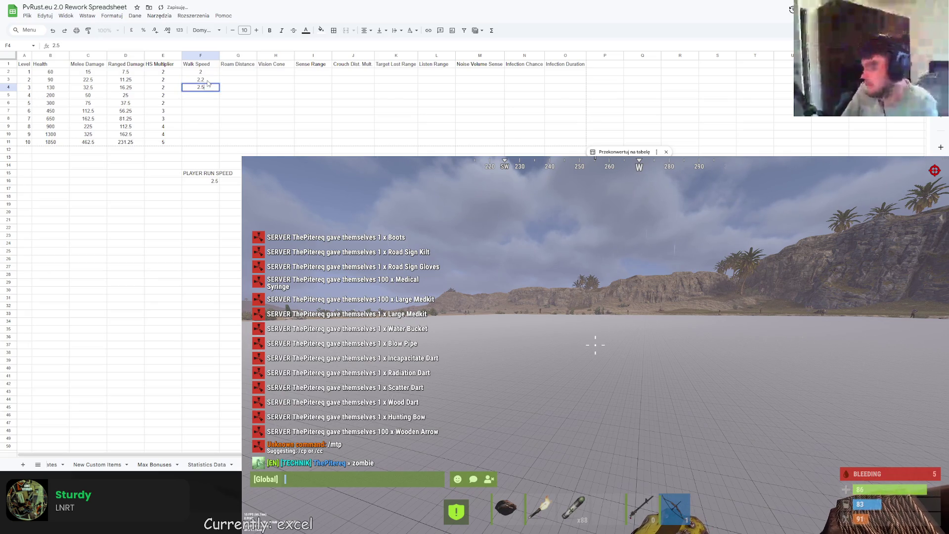
{"action": "key", "text": "Return"}
{"action": "type", "text": "2.5"}
{"action": "key", "text": "Return"}
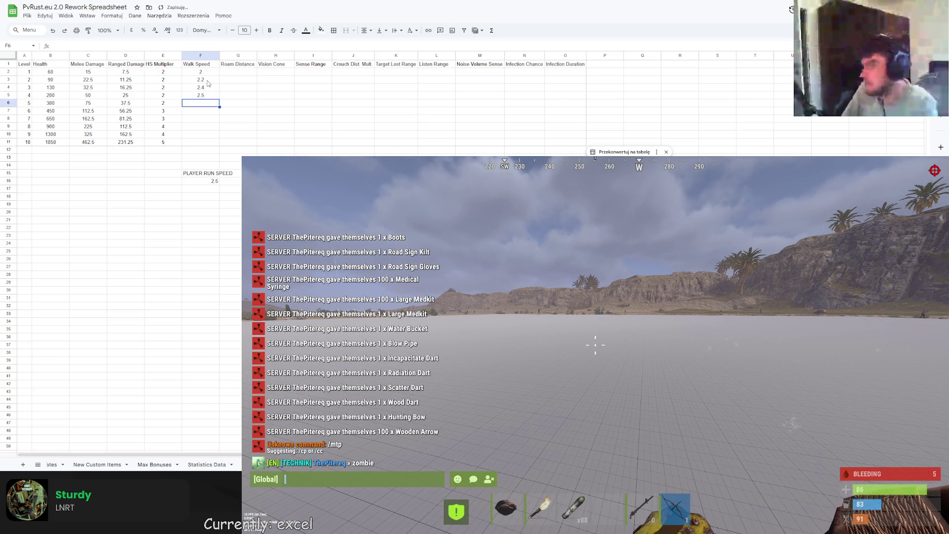
{"action": "type", "text": "2"}
{"action": "type", "text": "2.5"}
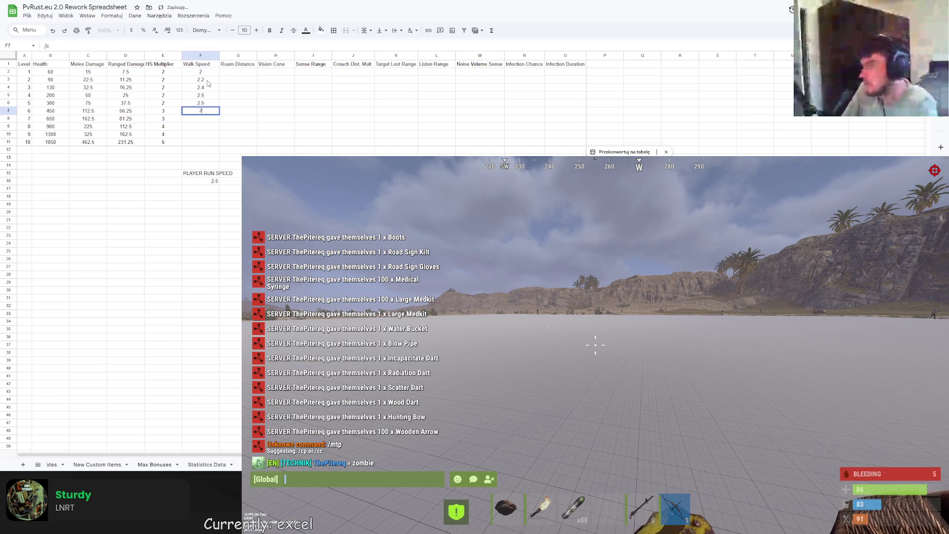
{"action": "key", "text": "Return"}
- Set Walk Speed for levels 7–10 to 2.6, 2.75, 2.8 and 3
{"action": "type", "text": "2.6"}
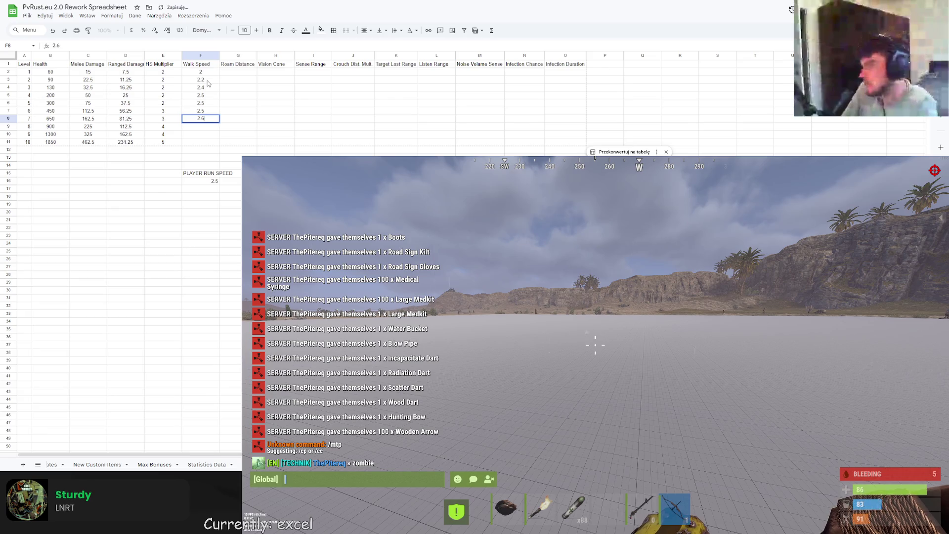
{"action": "key", "text": "Return"}
{"action": "type", "text": "2.75"}
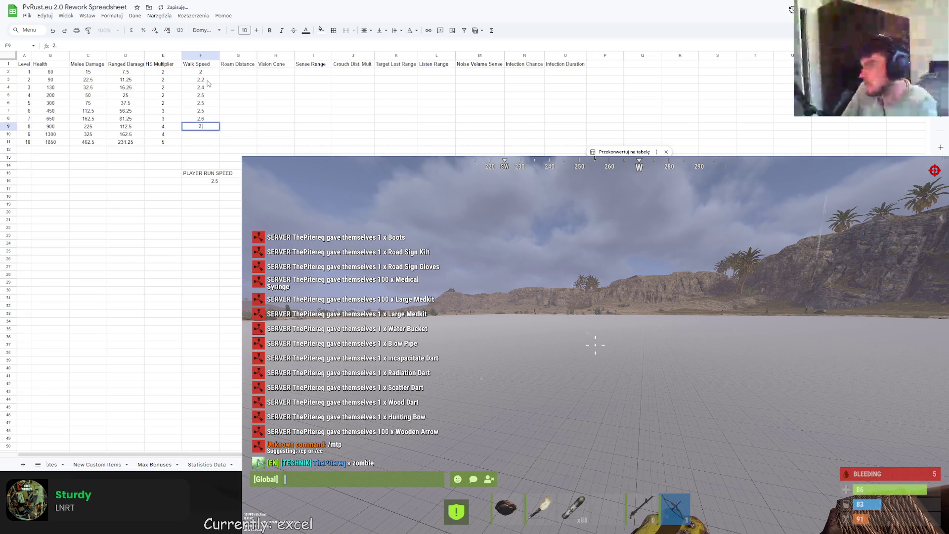
{"action": "key", "text": "Return"}
{"action": "type", "text": "2.8"}
{"action": "key", "text": "Return"}
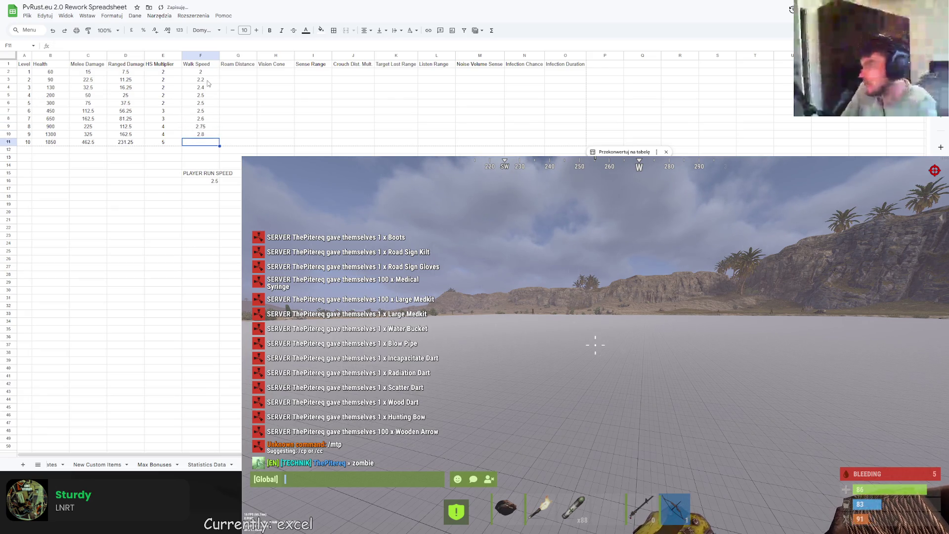
{"action": "type", "text": "3.0"}
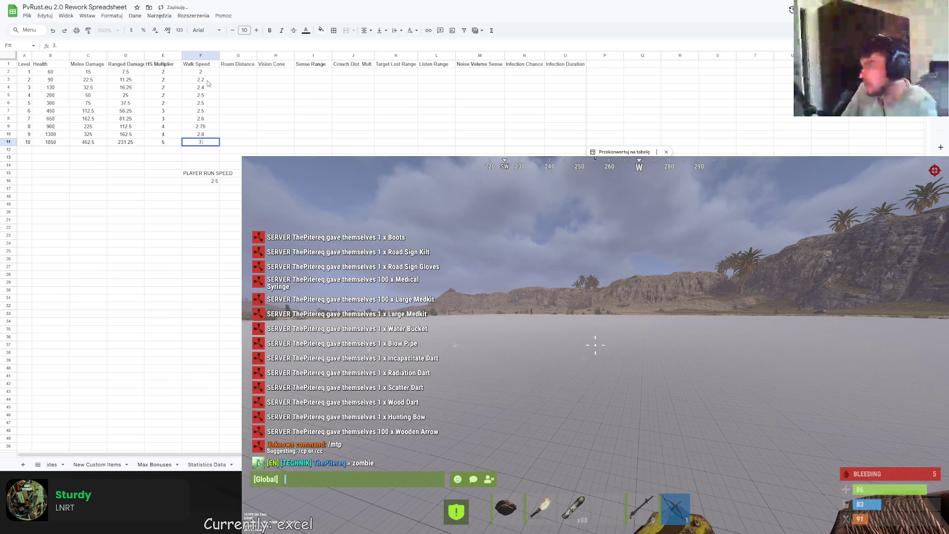
{"action": "key", "text": "Return"}
{"action": "left_click", "coordinate": [216, 174]}
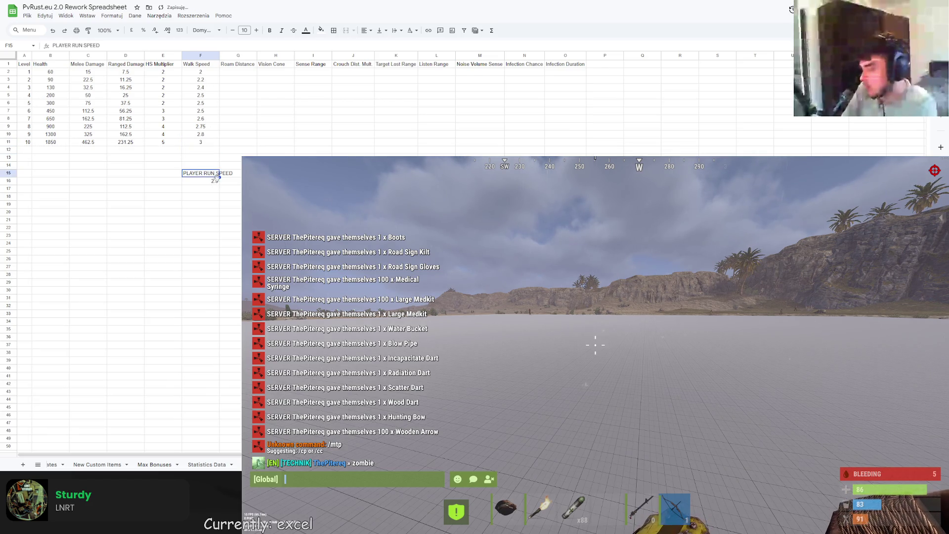
{"action": "left_click", "coordinate": [236, 157]}
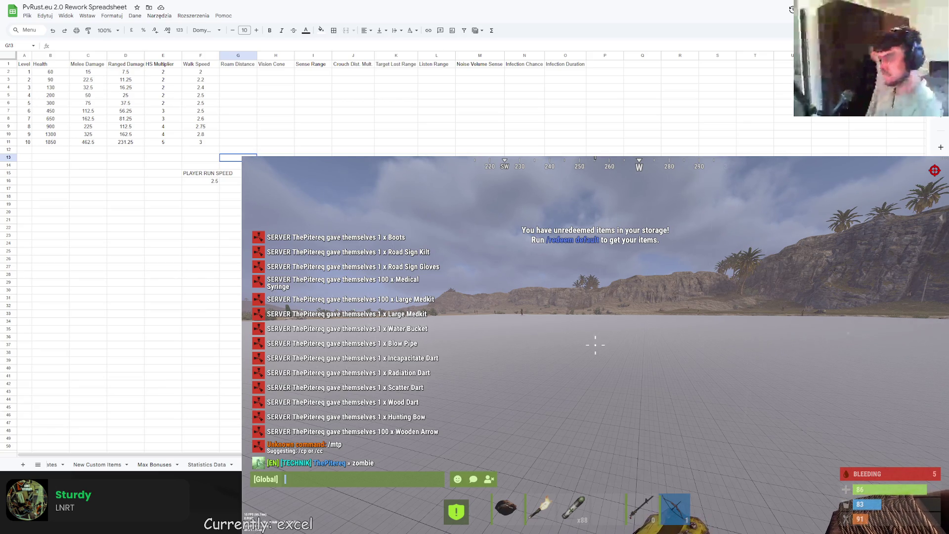
{"action": "left_click", "coordinate": [238, 71]}
- Set Roam Distance to 40 for level 1 and 50 for levels 2 through 10
{"action": "type", "text": "4"}
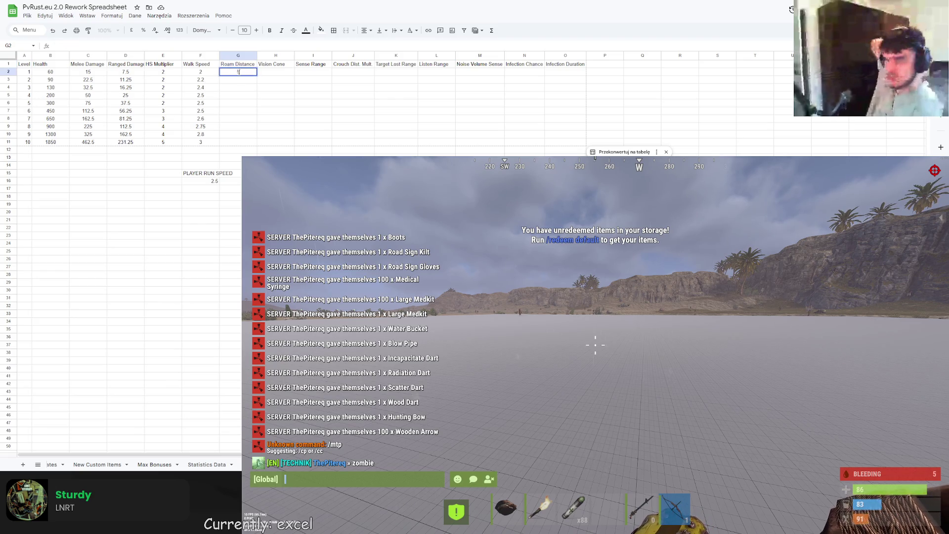
{"action": "type", "text": "0"}
{"action": "key", "text": "Return"}
{"action": "type", "text": "50"}
{"action": "key", "text": "Return"}
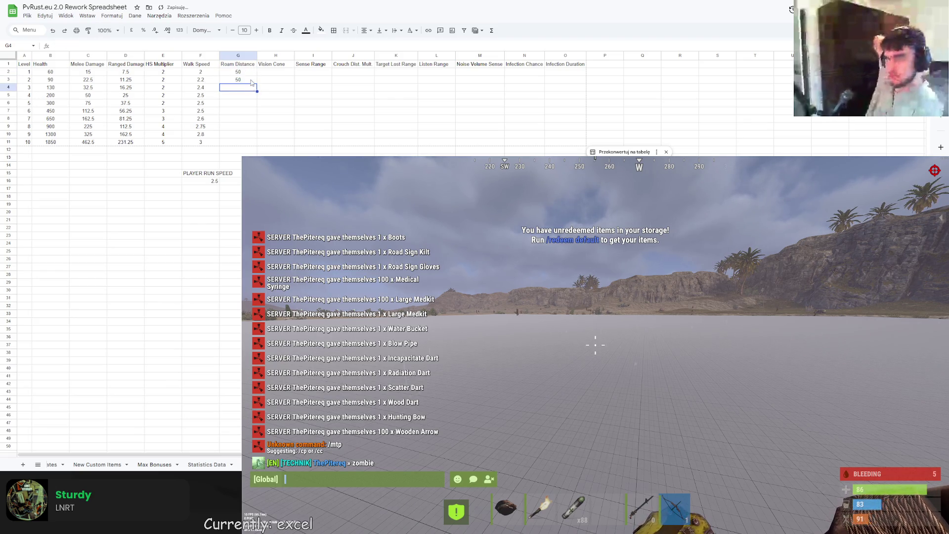
{"action": "left_click", "coordinate": [237, 79]}
{"action": "left_click_drag", "start_coordinate": [257, 83], "coordinate": [255, 142]}
{"action": "left_click", "coordinate": [306, 129]}
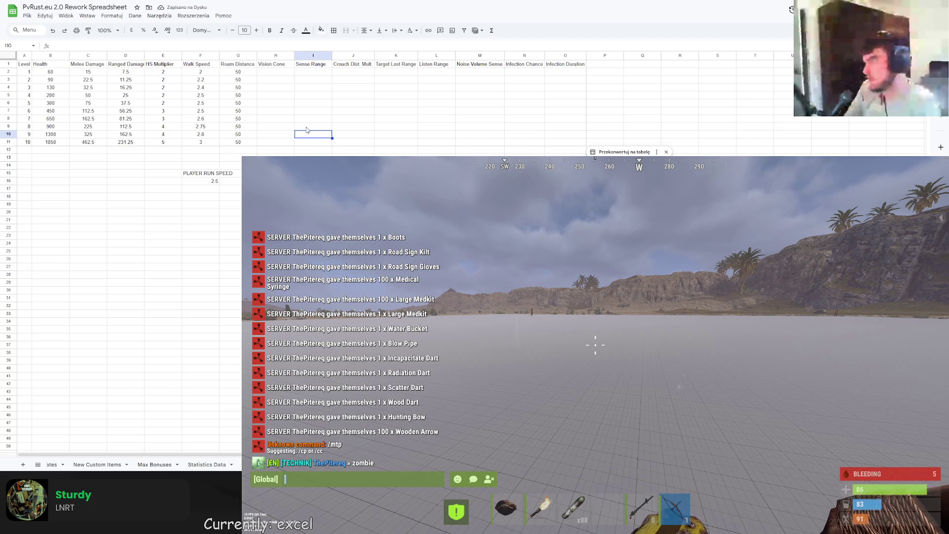
- Enter Vision Cone values of -0.2 and -0.1 for levels 1 and 2
{"action": "left_click", "coordinate": [280, 72]}
{"action": "type", "text": "-0"}
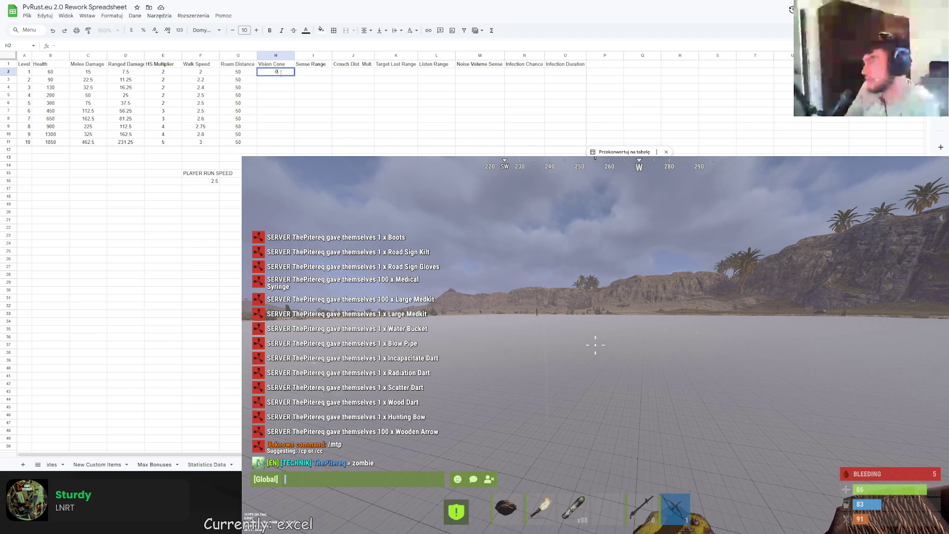
{"action": "type", "text": ".2"}
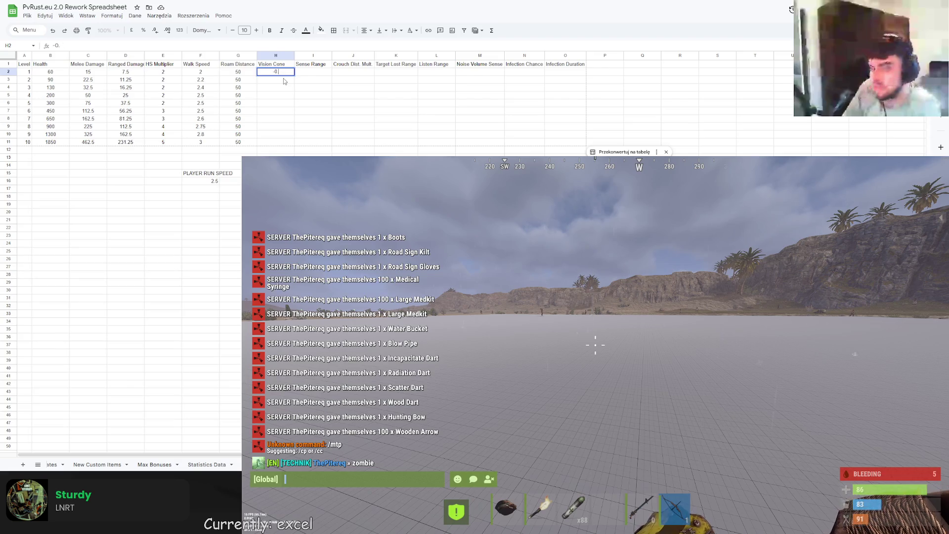
{"action": "left_click", "coordinate": [285, 88]}
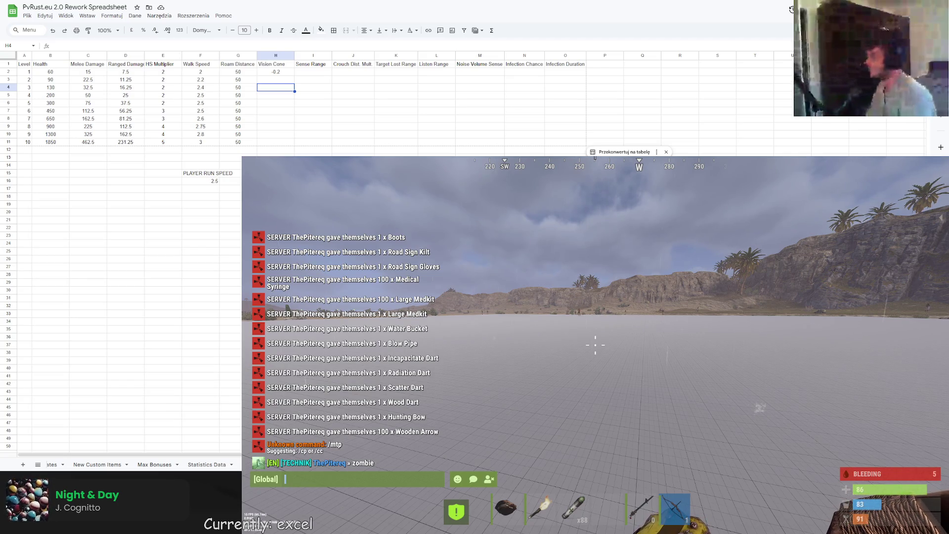
{"action": "key", "text": "Escape"}
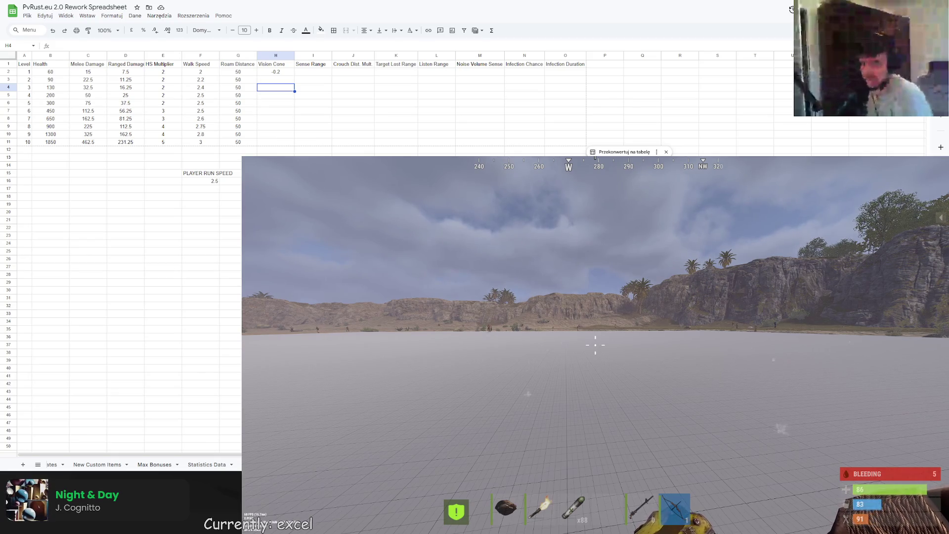
{"action": "key", "text": "Return"}
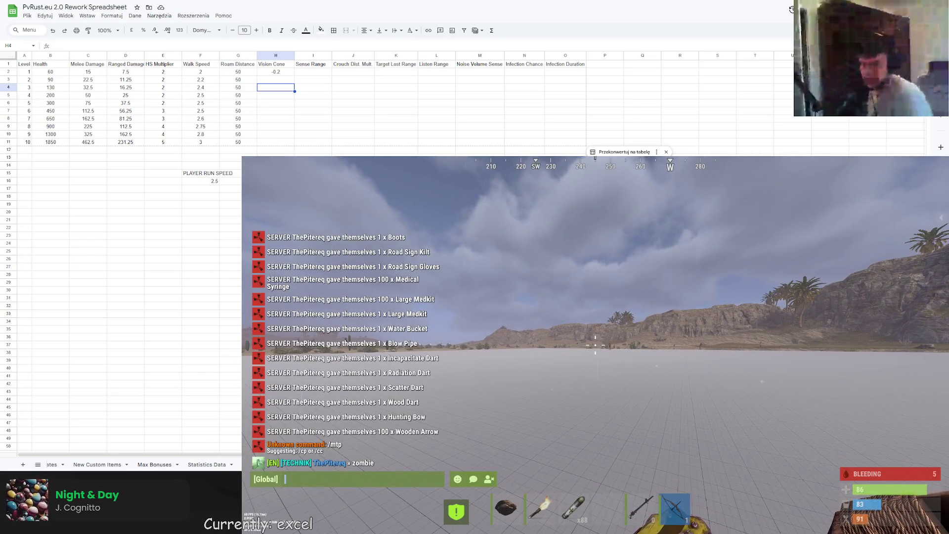
{"action": "left_click", "coordinate": [286, 79]}
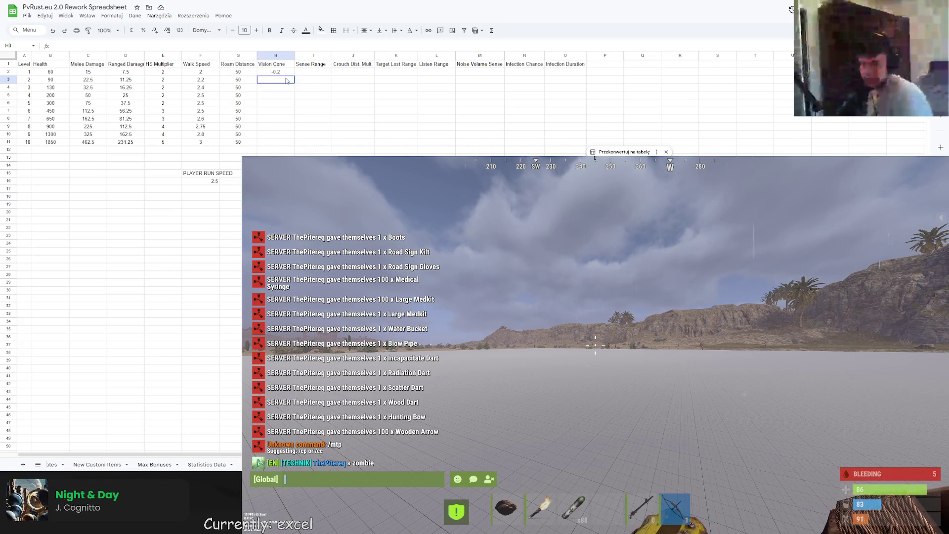
{"action": "type", "text": "-0.1"}
{"action": "key", "text": "Return"}
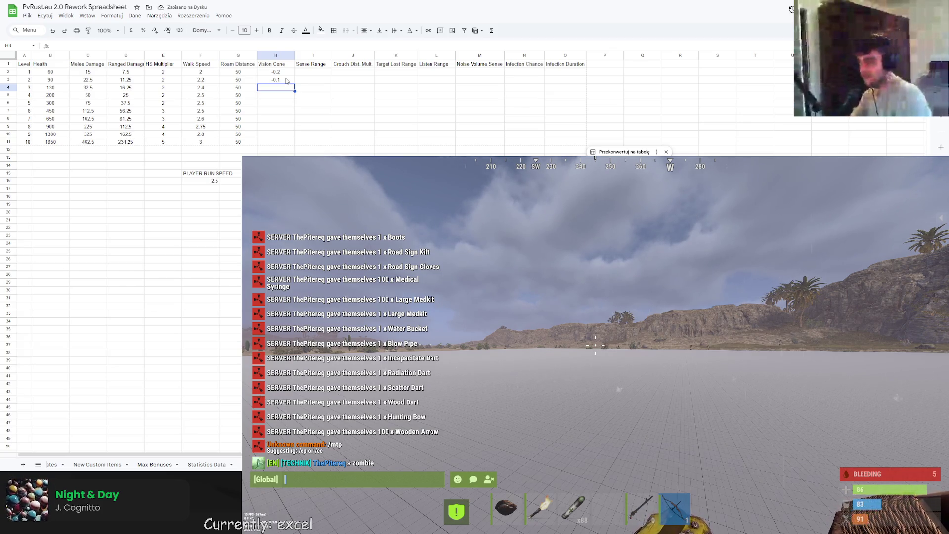
- Enter Vision Cone values 0, 0.1, 0.2, 0.3, then extend the series to 0.7 at level 10
{"action": "type", "text": "0"}
{"action": "key", "text": "Return"}
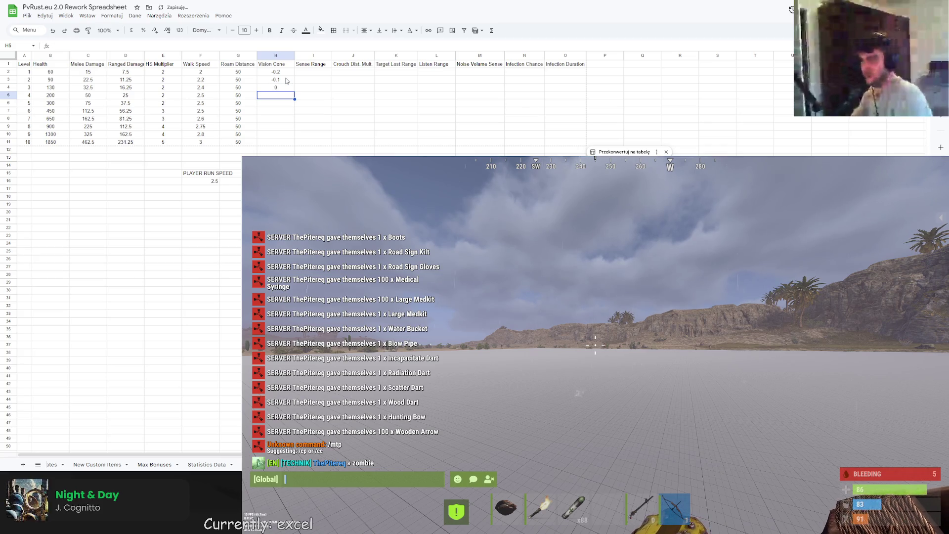
{"action": "type", "text": "0.1"}
{"action": "key", "text": "Return"}
{"action": "type", "text": "0.2"}
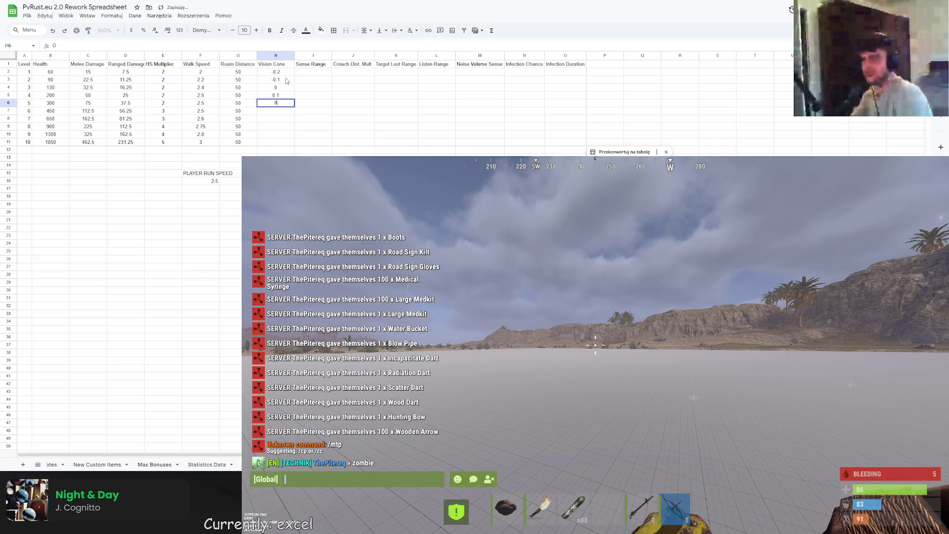
{"action": "key", "text": "Return"}
{"action": "type", "text": "0.3"}
{"action": "key", "text": "Return"}
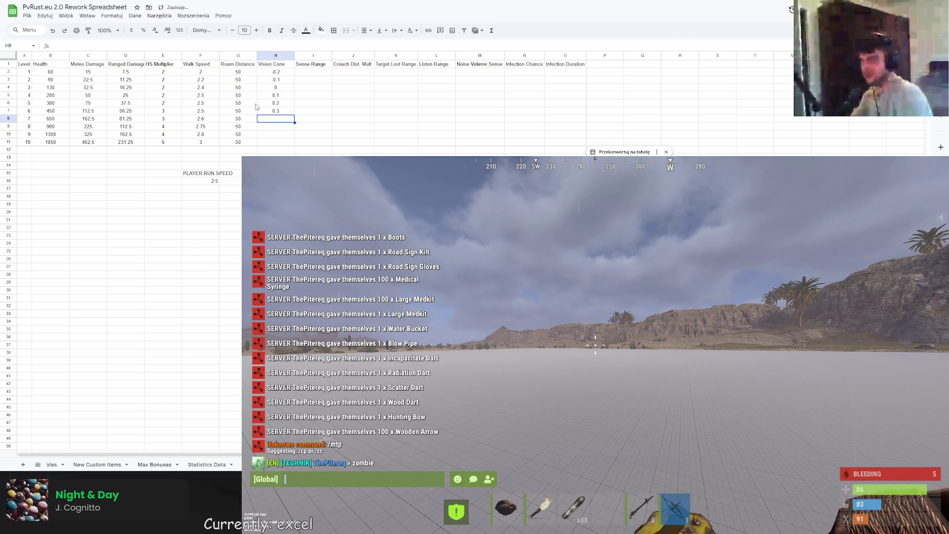
{"action": "left_click", "coordinate": [280, 96]}
{"action": "left_click_drag", "start_coordinate": [280, 103], "coordinate": [292, 143]}
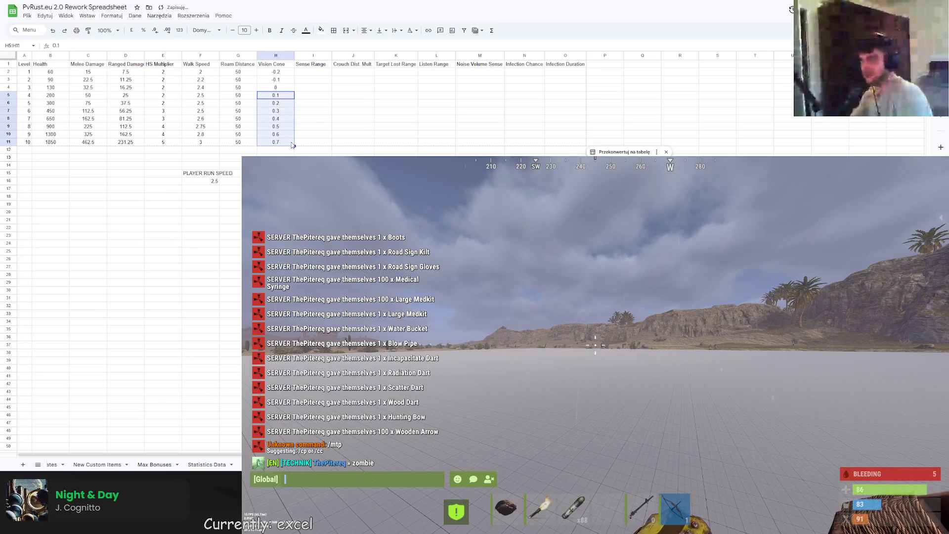
{"action": "left_click", "coordinate": [313, 180]}
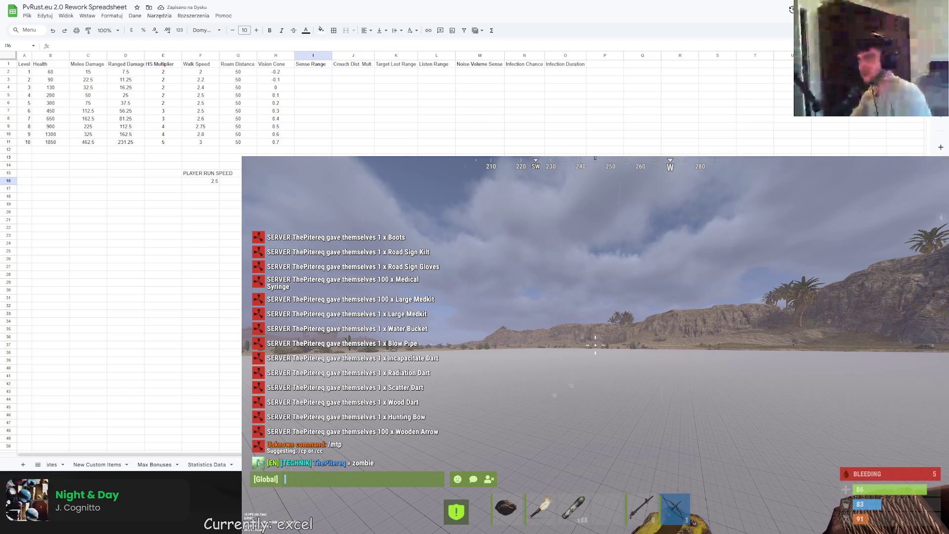
{"action": "left_click", "coordinate": [315, 73]}
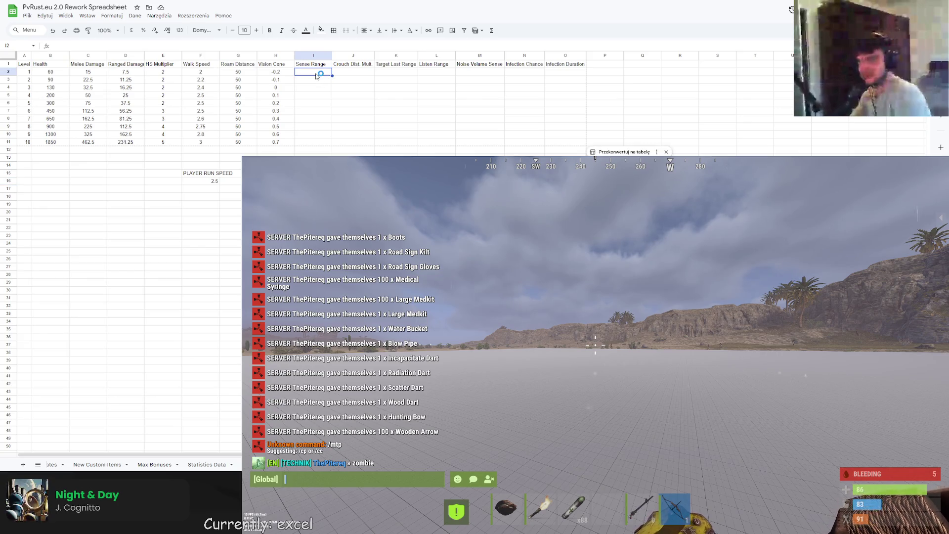
- Enter Sense Range values 10, 15, 20, 25, 30, 35, 40, 35, 50, 50 for levels 1–10
{"action": "type", "text": "10"}
{"action": "key", "text": "Return"}
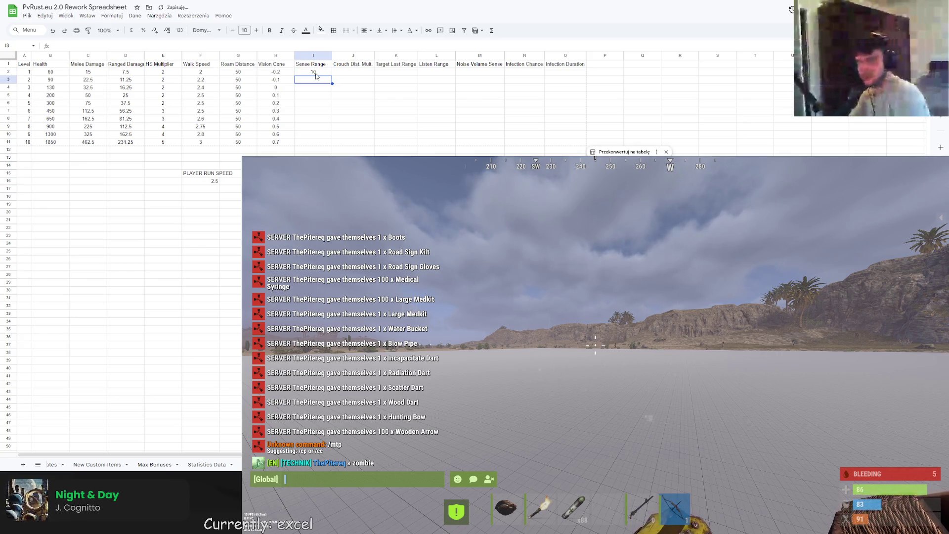
{"action": "type", "text": "15"}
{"action": "key", "text": "Return"}
{"action": "type", "text": "20"}
{"action": "key", "text": "Return"}
{"action": "type", "text": "25"}
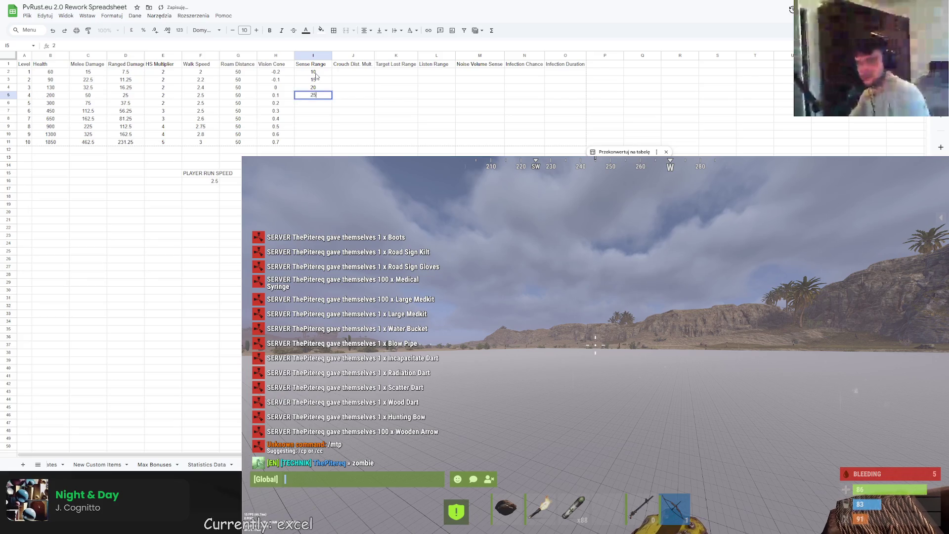
{"action": "key", "text": "Return"}
{"action": "type", "text": "30"}
{"action": "key", "text": "Return"}
{"action": "type", "text": "35"}
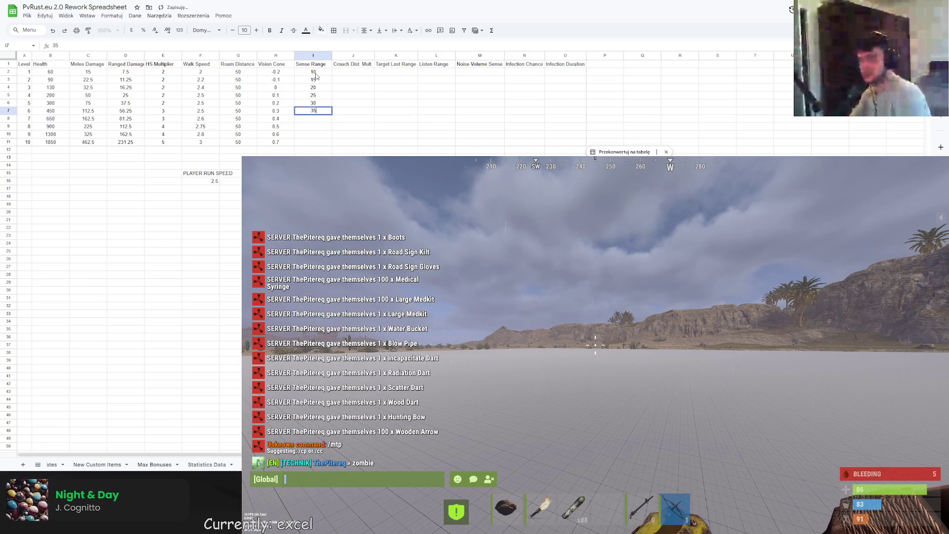
{"action": "key", "text": "Return"}
{"action": "type", "text": "40"}
{"action": "key", "text": "Return"}
{"action": "type", "text": "35"}
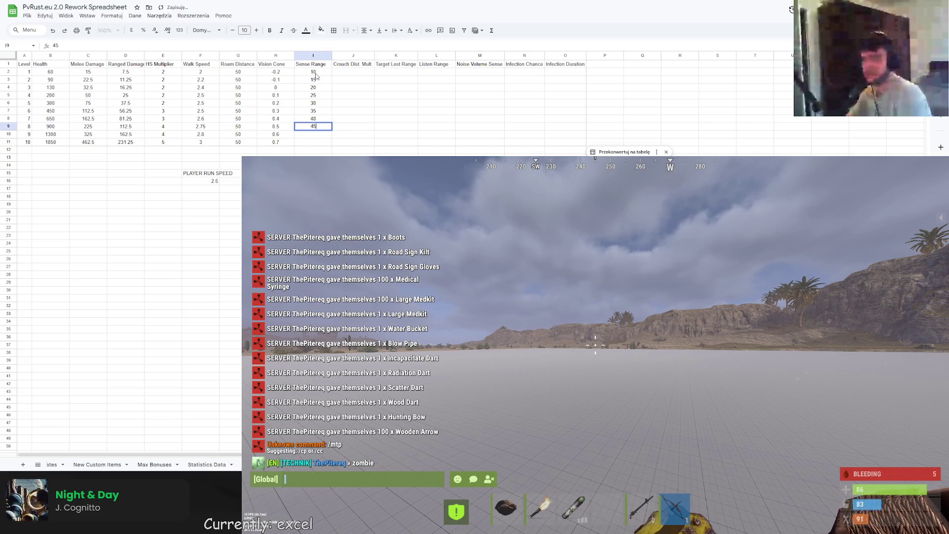
{"action": "key", "text": "Return"}
{"action": "type", "text": "50"}
{"action": "key", "text": "Return"}
{"action": "type", "text": "50"}
{"action": "key", "text": "Return"}
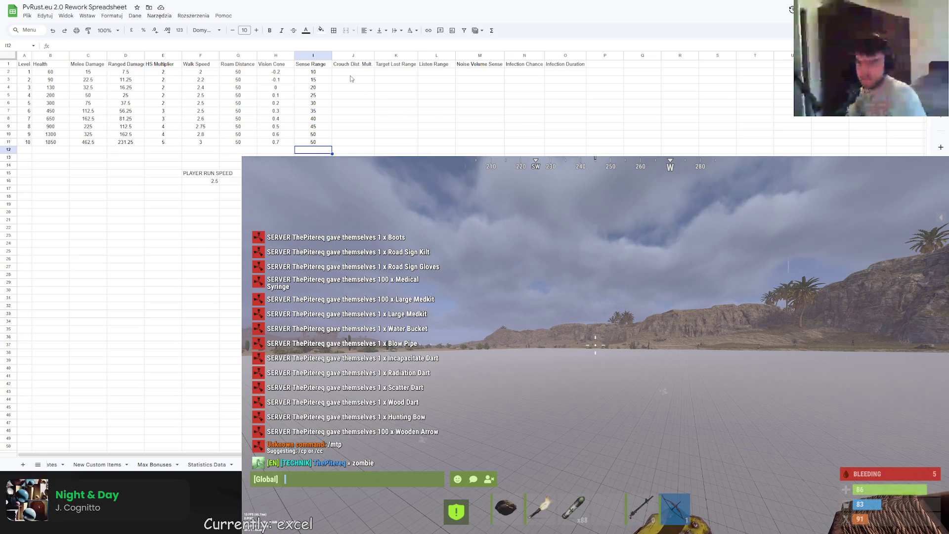
{"action": "left_click", "coordinate": [348, 74]}
- Enter Crouch Dist. Mult values rising from 0.5 to 0.9 for levels 1–5
{"action": "type", "text": "0.5"}
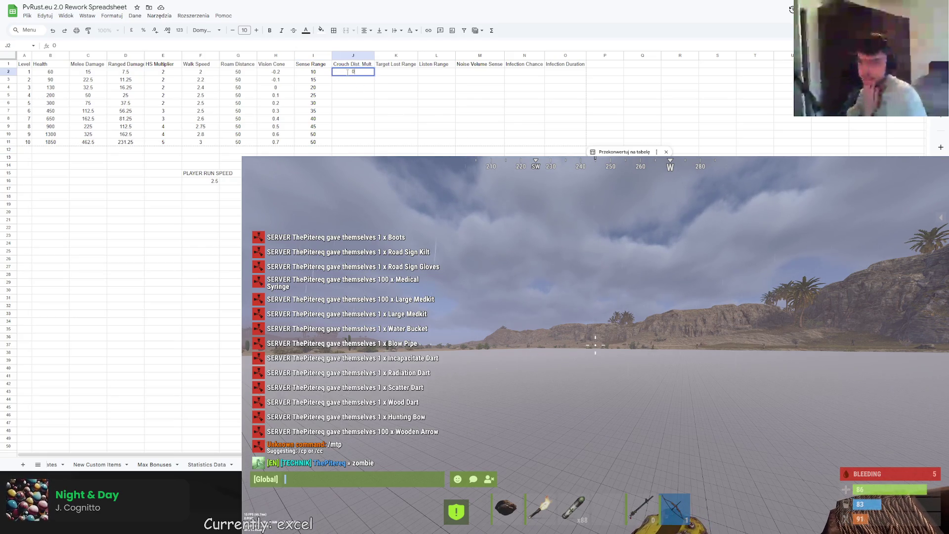
{"action": "key", "text": "Return"}
{"action": "type", "text": "0."}
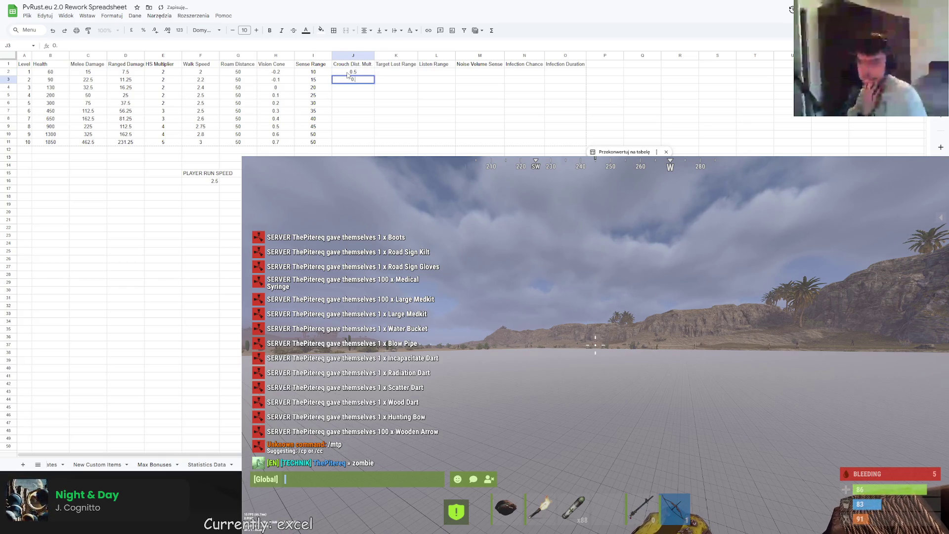
{"action": "type", "text": "56"}
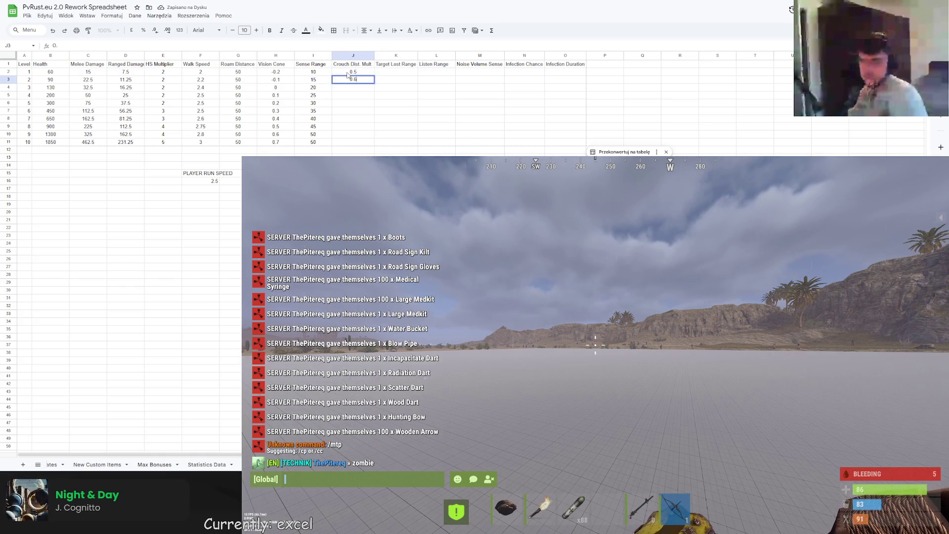
{"action": "key", "text": "Return"}
{"action": "type", "text": "0"}
{"action": "key", "text": "Return"}
{"action": "type", "text": "0.8"}
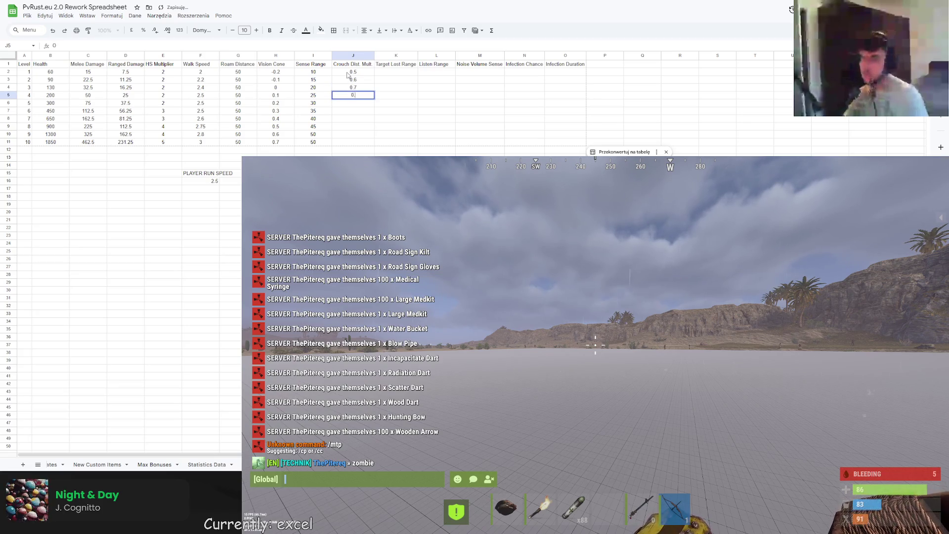
{"action": "key", "text": "Return"}
{"action": "type", "text": "0.9"}
{"action": "key", "text": "Return"}
- Set Crouch Dist. Mult to 1 for level 6 and copy it down through level 10
{"action": "type", "text": "1.0"}
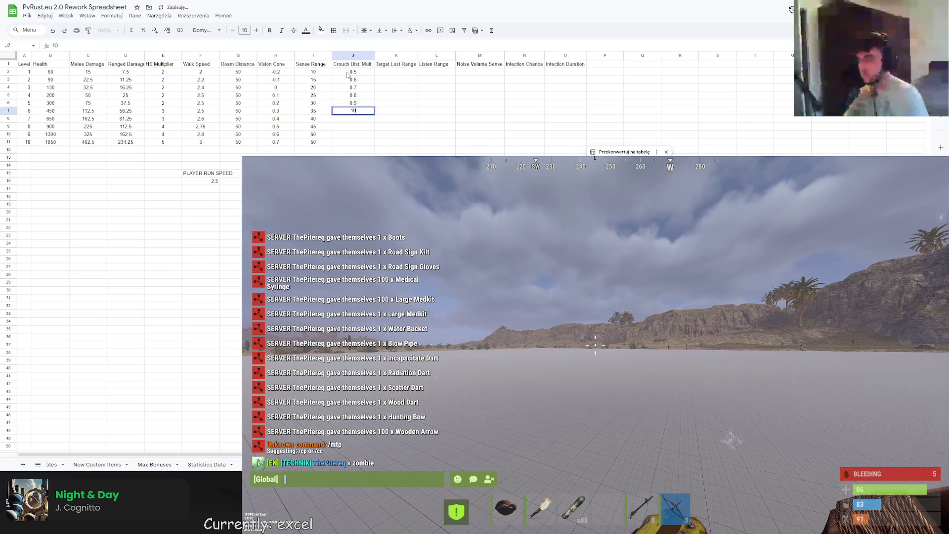
{"action": "key", "text": "Return"}
{"action": "left_click", "coordinate": [363, 110]}
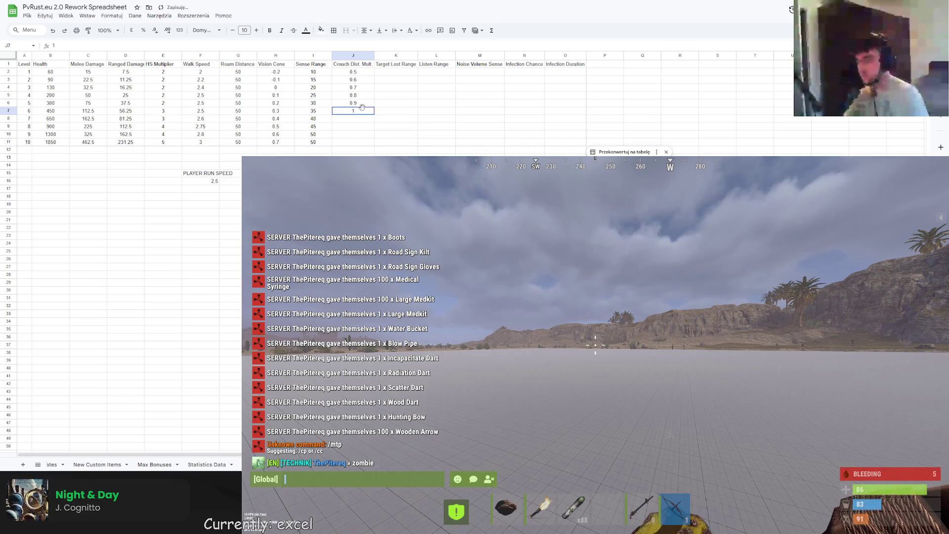
{"action": "left_click_drag", "start_coordinate": [375, 114], "coordinate": [373, 143]}
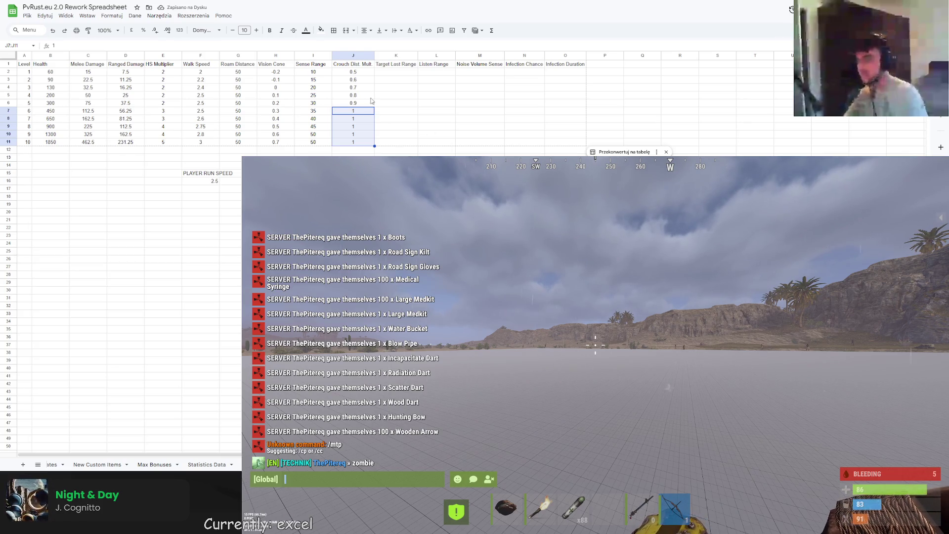
- Enter 80 as the level 1 Target Lost Range
{"action": "left_click", "coordinate": [389, 72]}
{"action": "type", "text": "80"}
{"action": "key", "text": "Return"}
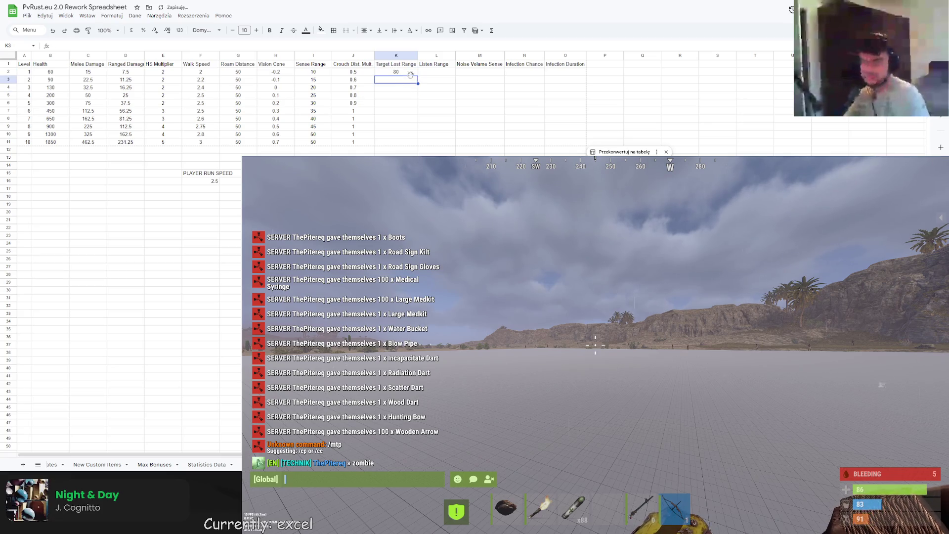
- Copy 80 down Target Lost Range to level 10, then clear stray text from the level 1 Listen Range cell
{"action": "key", "text": "Up"}
{"action": "left_click_drag", "start_coordinate": [417, 76], "coordinate": [418, 145]}
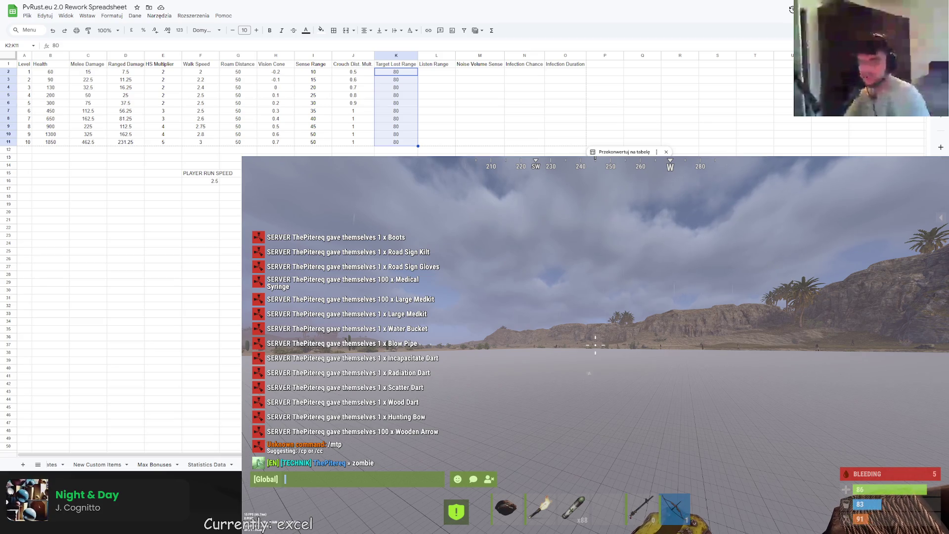
{"action": "left_click", "coordinate": [438, 74]}
{"action": "type", "text": "Listen Range"}
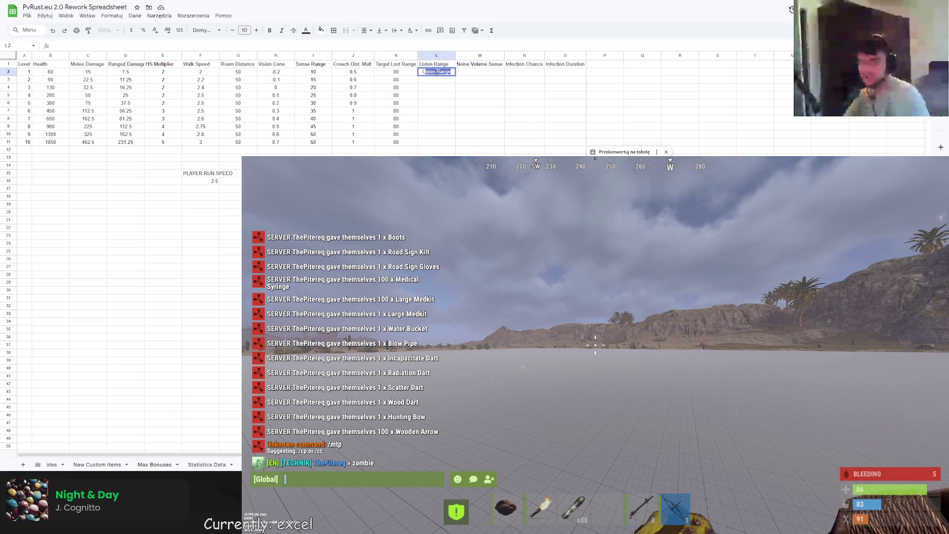
{"action": "key", "text": "BackSpace"}
{"action": "key", "text": "BackSpace"}
{"action": "key", "text": "BackSpace"}
{"action": "type", "text": "65"}
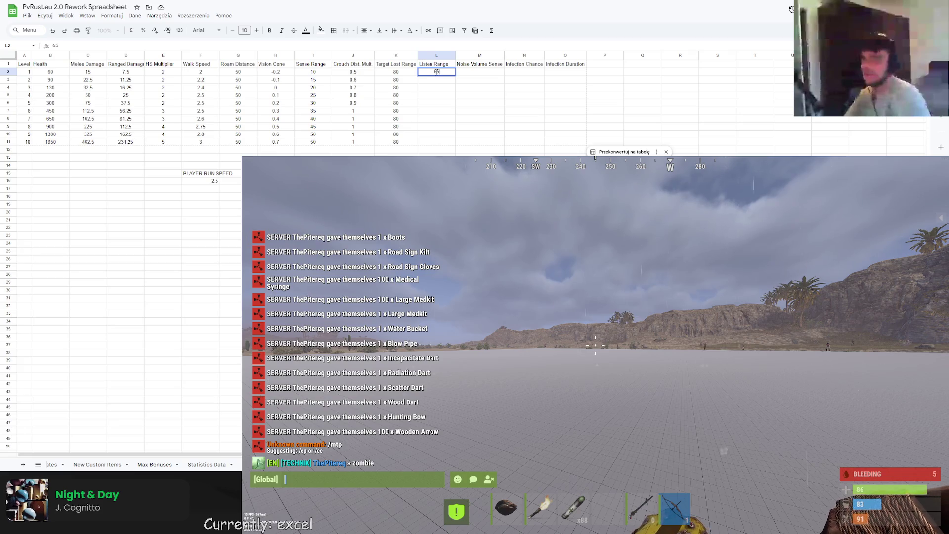
{"action": "key", "text": "Return"}
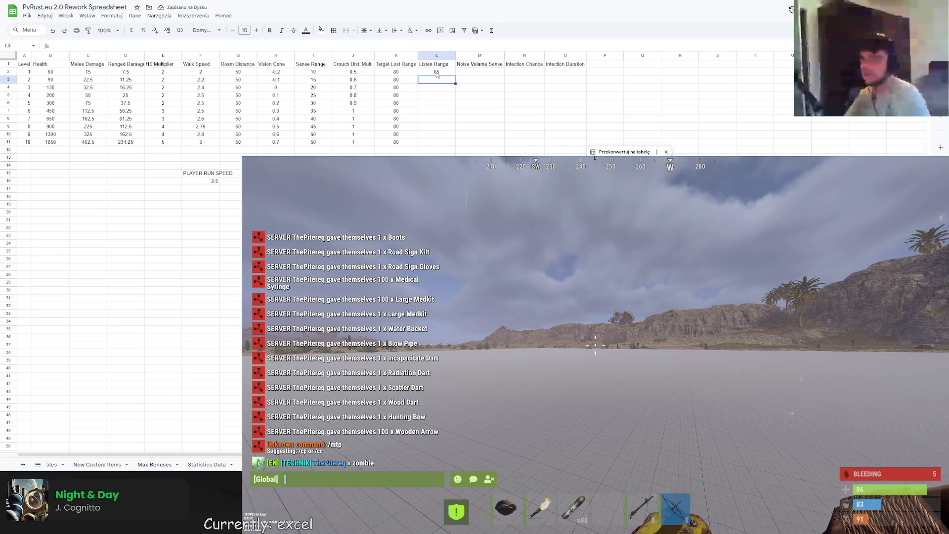
- Fill Listen Range for the remaining levels with 65, 65, 70, 70, 70, 75, 75, 75, 80
{"action": "type", "text": "65"}
{"action": "key", "text": "Return"}
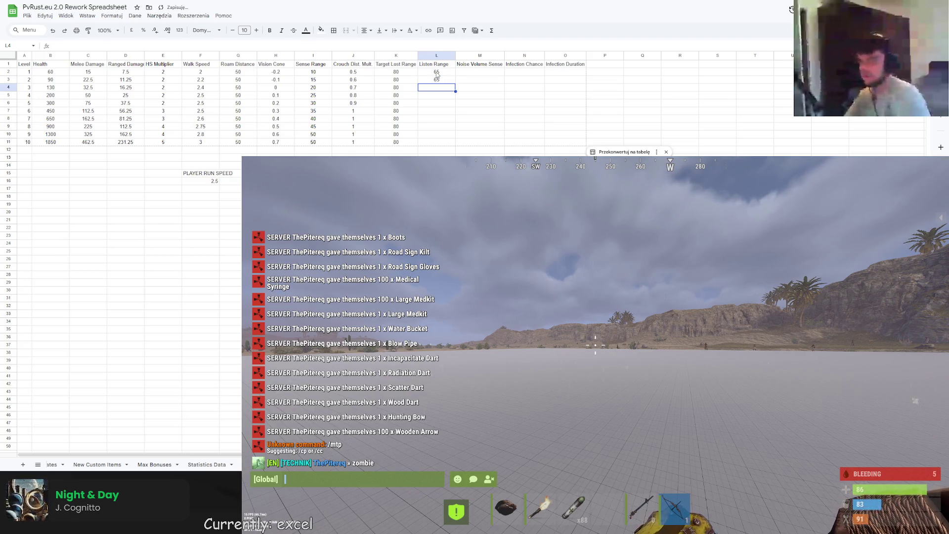
{"action": "type", "text": "65"}
{"action": "key", "text": "Return"}
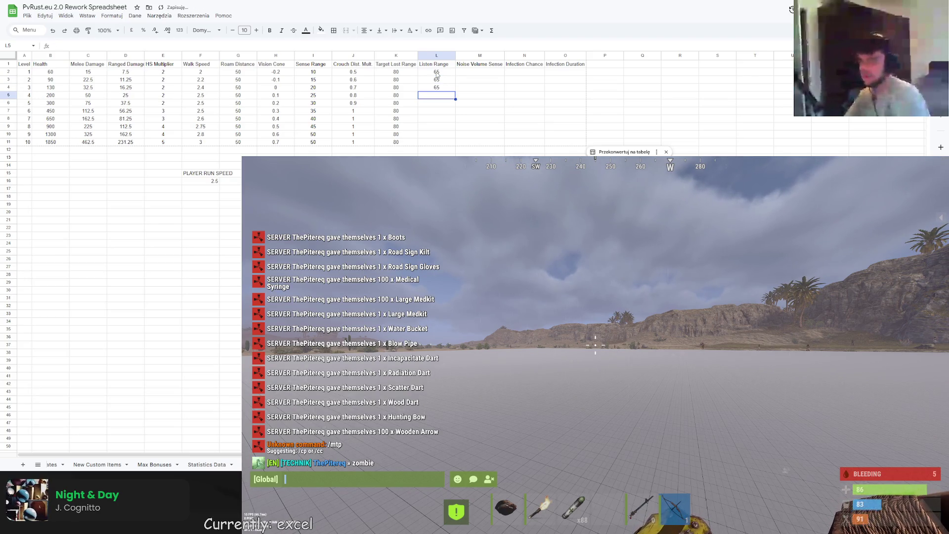
{"action": "type", "text": "70"}
{"action": "key", "text": "Return"}
{"action": "type", "text": "70"}
{"action": "key", "text": "Return"}
{"action": "type", "text": "70"}
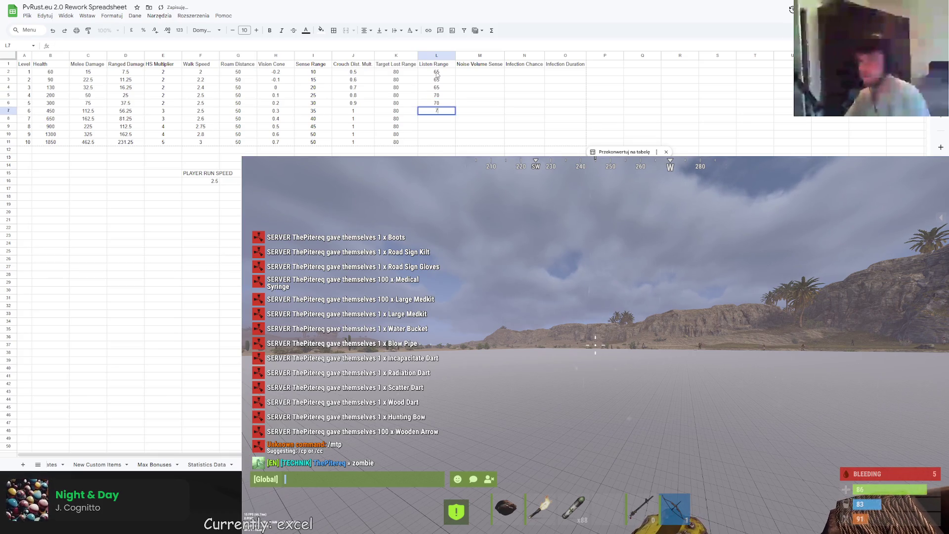
{"action": "key", "text": "Return"}
{"action": "type", "text": "75 75 75 80"}
- Set Noise Volume Sense to 2 for levels 1 and 2
{"action": "left_click", "coordinate": [480, 72]}
{"action": "type", "text": "2"}
{"action": "key", "text": "Return"}
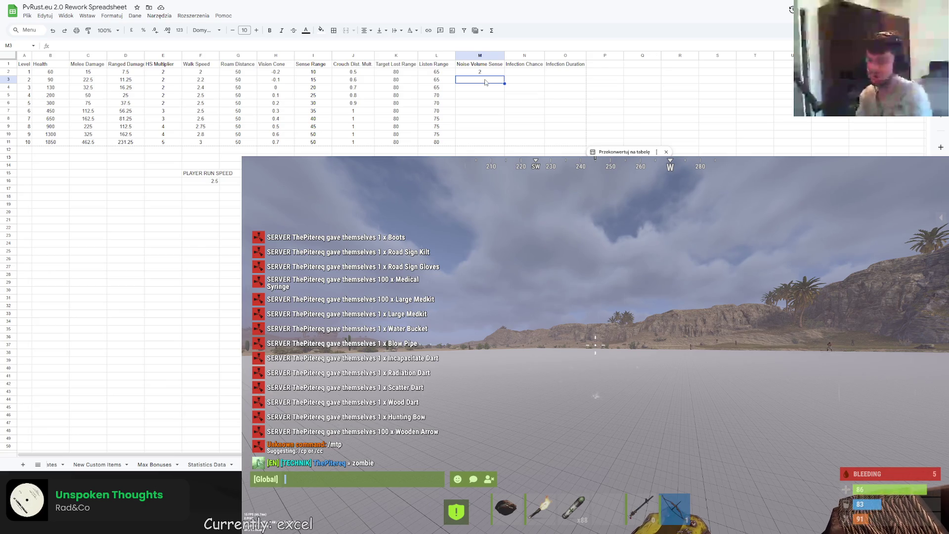
{"action": "type", "text": "2"}
{"action": "key", "text": "Return"}
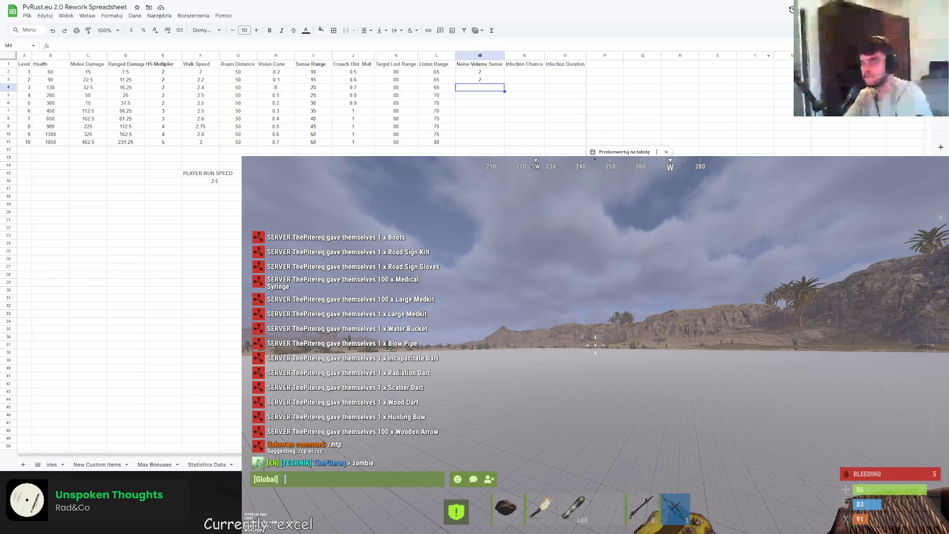
- Set Noise Volume Sense to 1 for levels 3–5 and 0 for levels 6–10
{"action": "type", "text": "1"}
{"action": "left_click", "coordinate": [484, 97]}
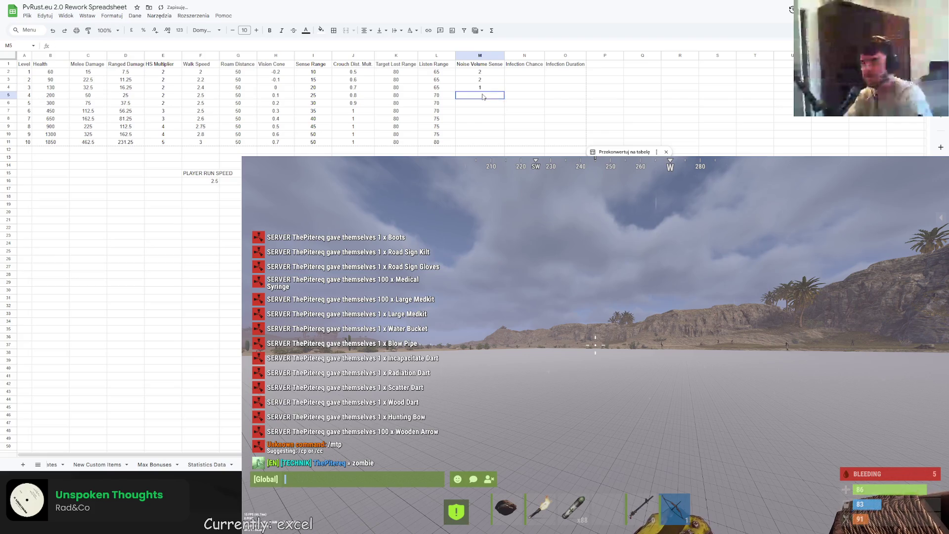
{"action": "type", "text": "1"}
{"action": "key", "text": "Return"}
{"action": "type", "text": "1"}
{"action": "key", "text": "Return"}
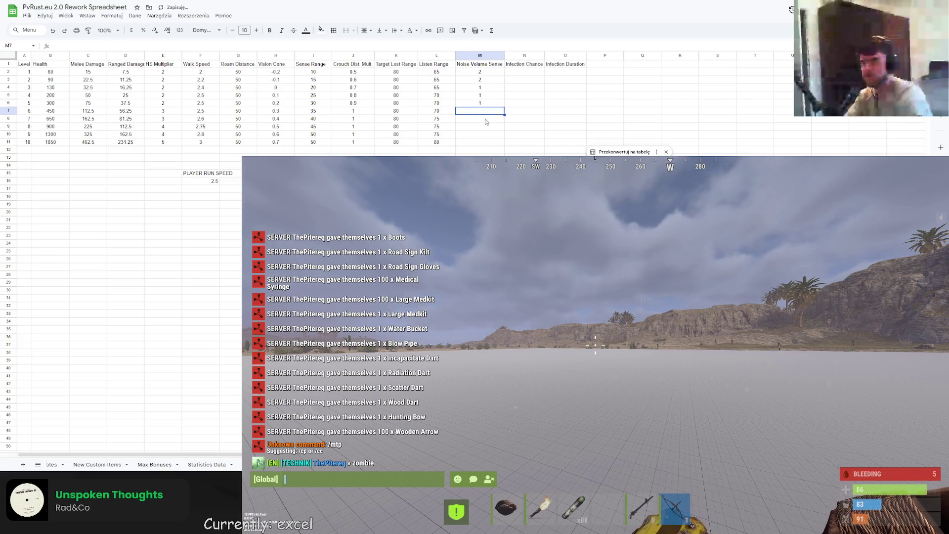
{"action": "type", "text": "0 0 0 0 0"}
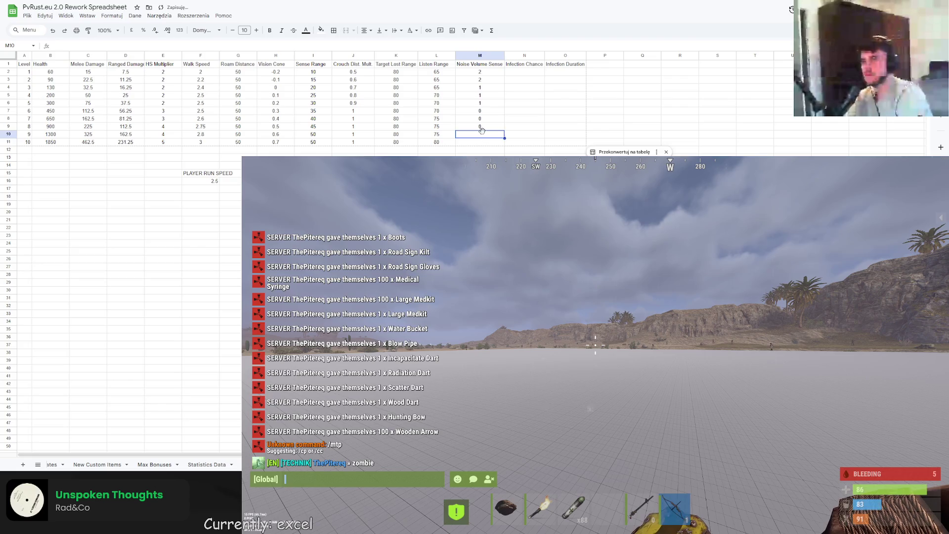
{"action": "key", "text": "Return"}
{"action": "key", "text": "Return"}
{"action": "key", "text": "Return"}
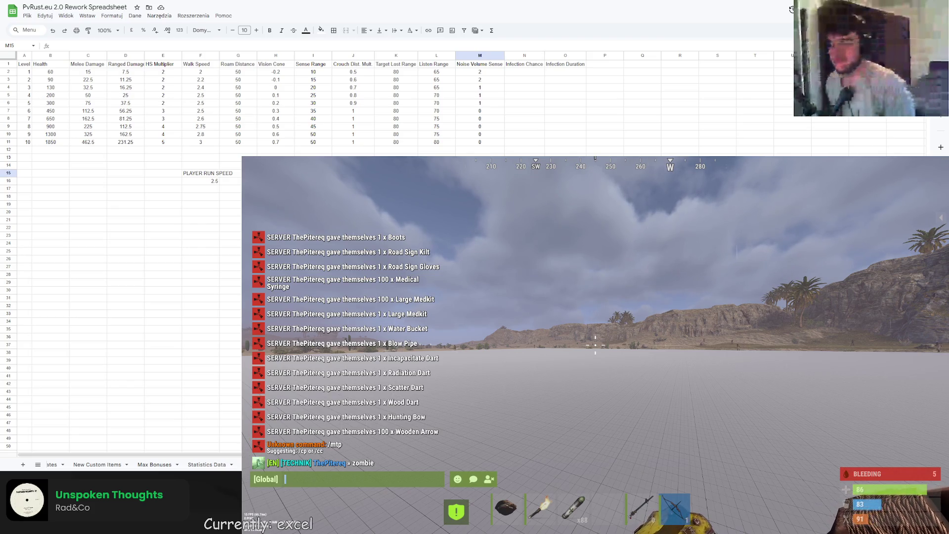
- Enter 5%, 10%, 20%, 40%, 80% and 100% as Infection Chance for levels 1–6
{"action": "left_click", "coordinate": [537, 74]}
{"action": "type", "text": "5%"}
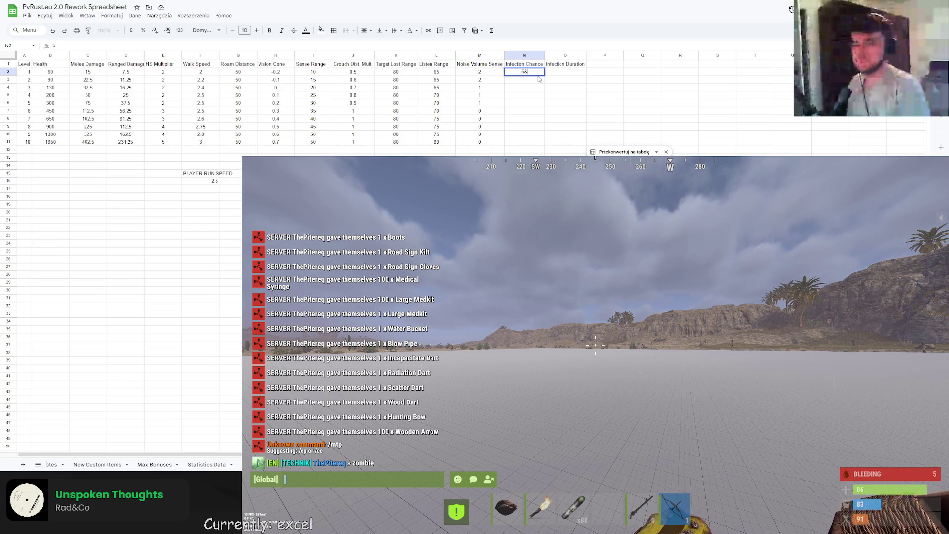
{"action": "key", "text": "Return"}
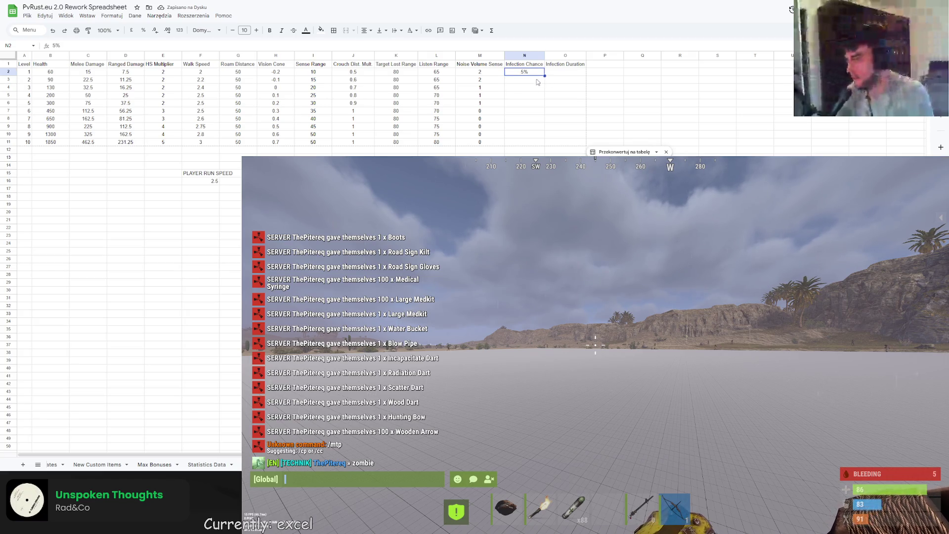
{"action": "type", "text": "10%"}
{"action": "key", "text": "Return"}
{"action": "type", "text": "20%"}
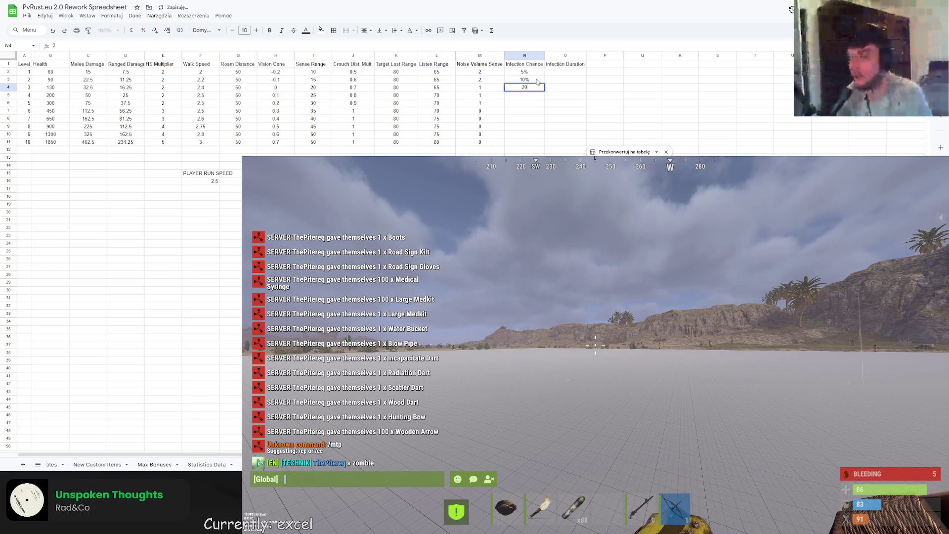
{"action": "key", "text": "Return"}
{"action": "type", "text": "4"}
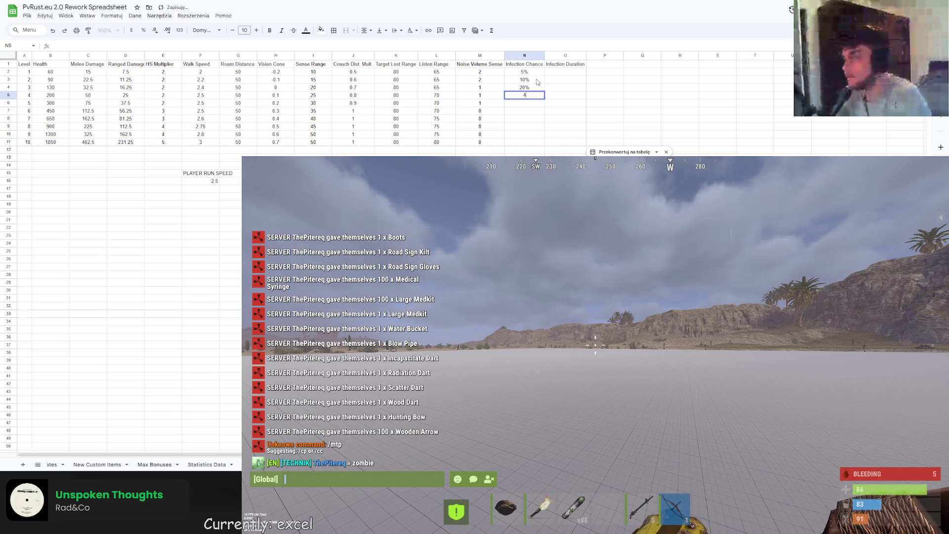
{"action": "type", "text": "0%"}
{"action": "key", "text": "Return"}
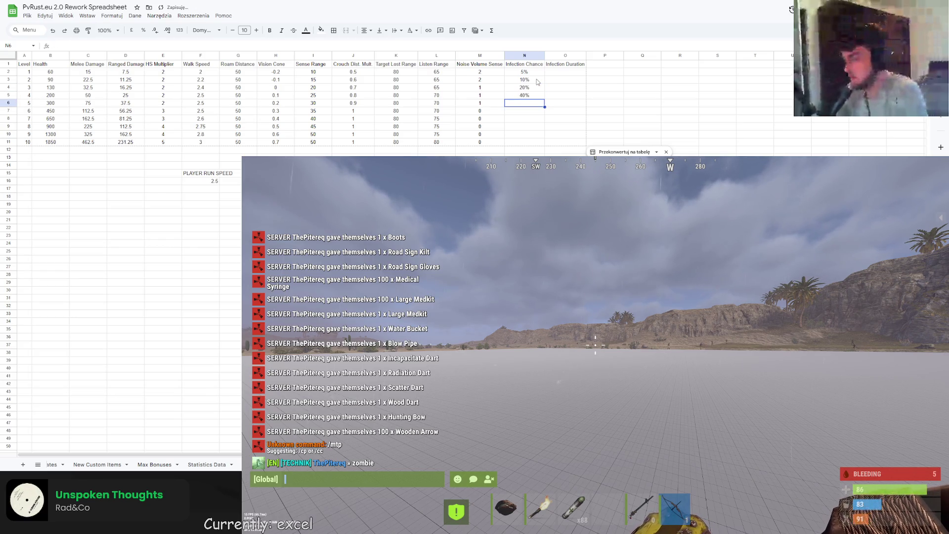
{"action": "type", "text": "80%"}
{"action": "key", "text": "Return"}
{"action": "type", "text": "100"}
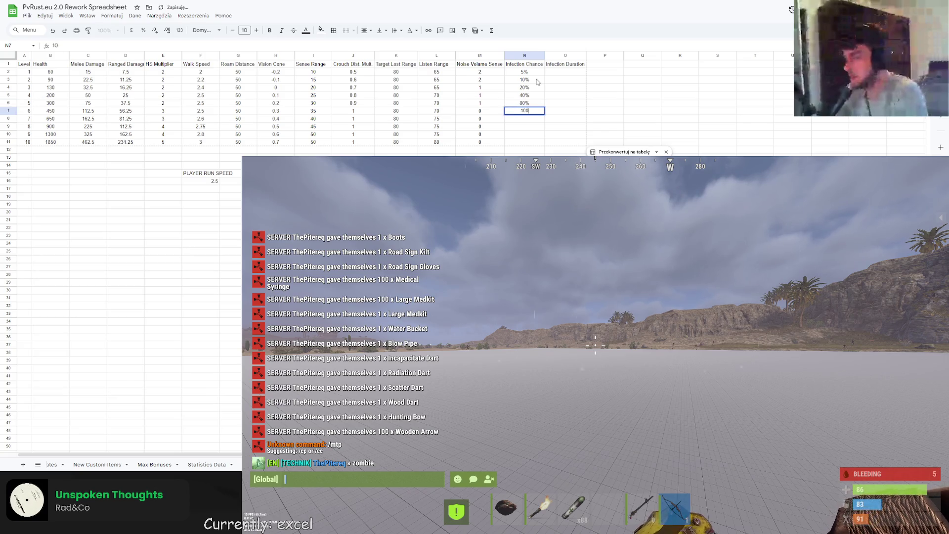
{"action": "type", "text": "%"}
{"action": "key", "text": "Return"}
- Fill 100% down the Infection Chance column for levels 7–10
{"action": "left_click", "coordinate": [528, 110]}
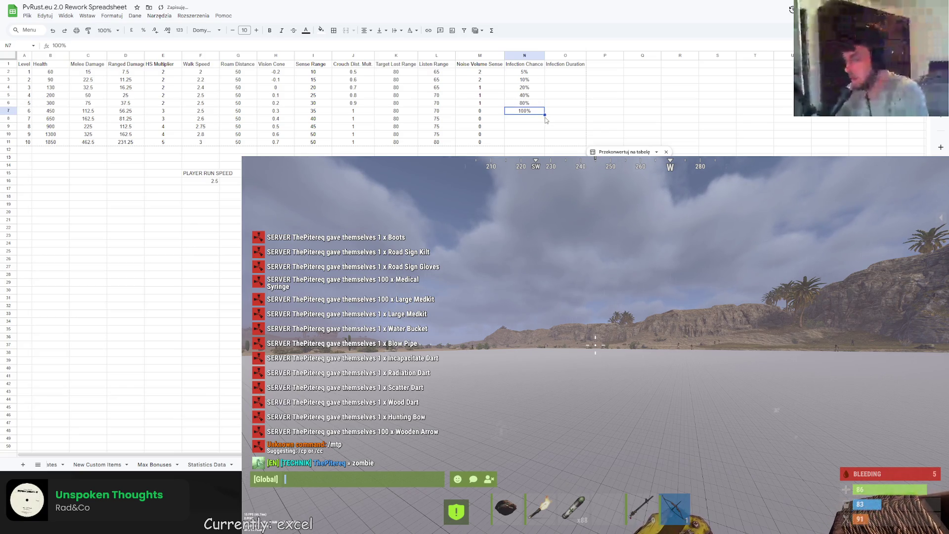
{"action": "left_click_drag", "start_coordinate": [543, 122], "coordinate": [542, 144]}
{"action": "left_click", "coordinate": [563, 73]}
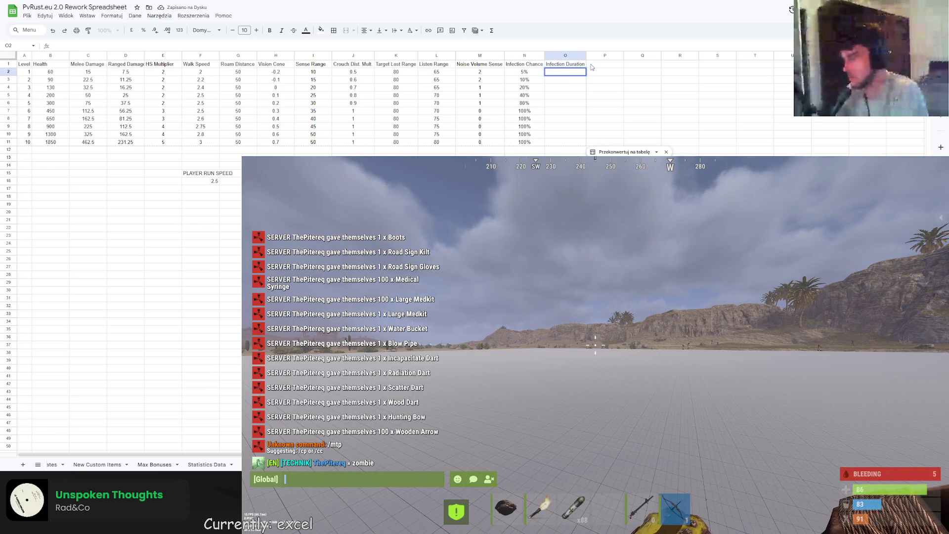
- Enter Infection Duration 20s for levels 1–3 and 60s for levels 4–6
{"action": "type", "text": "20s"}
{"action": "key", "text": "Return"}
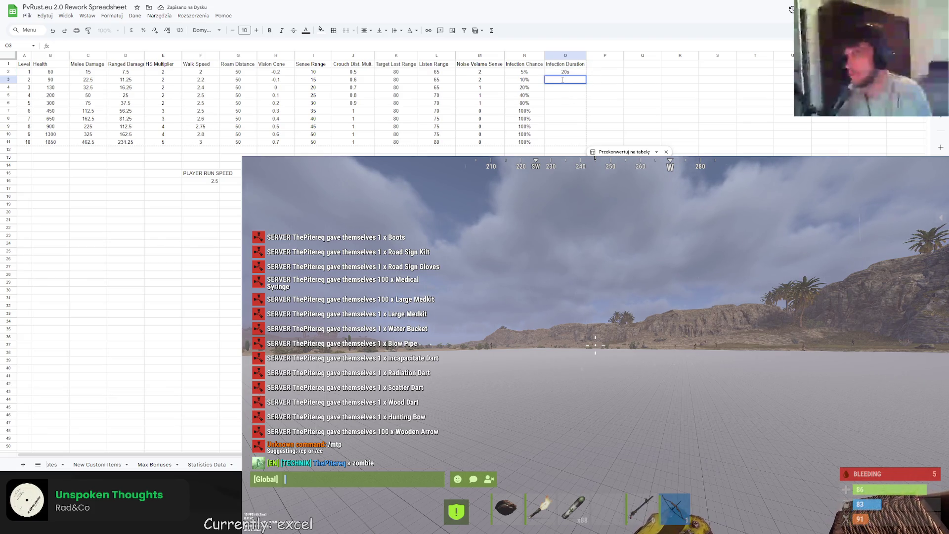
{"action": "type", "text": "20s"}
{"action": "key", "text": "Return"}
{"action": "type", "text": "20s"}
{"action": "key", "text": "Return"}
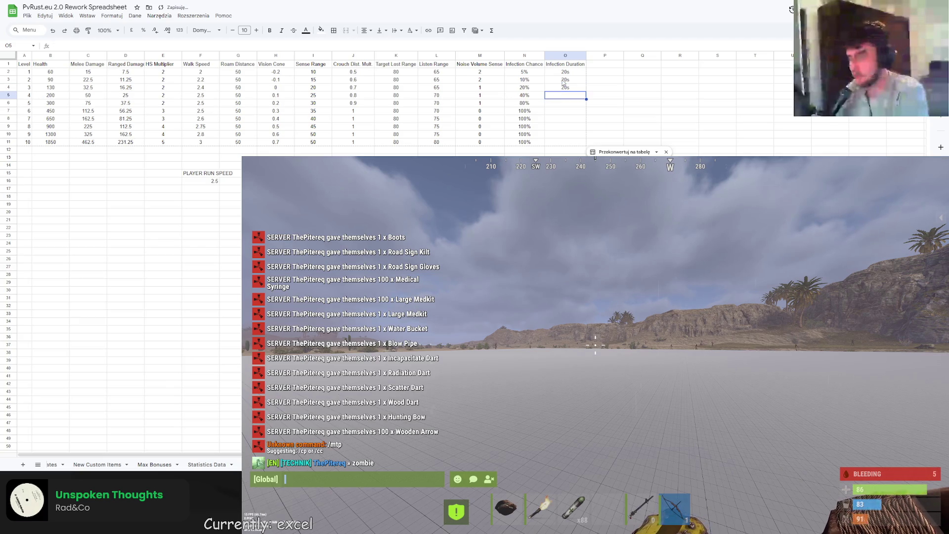
{"action": "type", "text": "60s"}
{"action": "key", "text": "Return"}
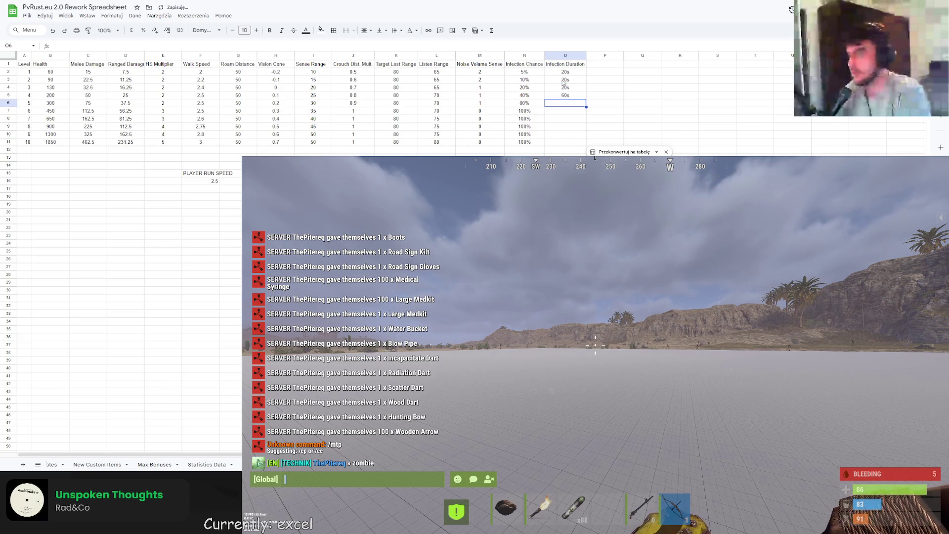
{"action": "type", "text": "60s"}
{"action": "key", "text": "Return"}
{"action": "type", "text": "60s"}
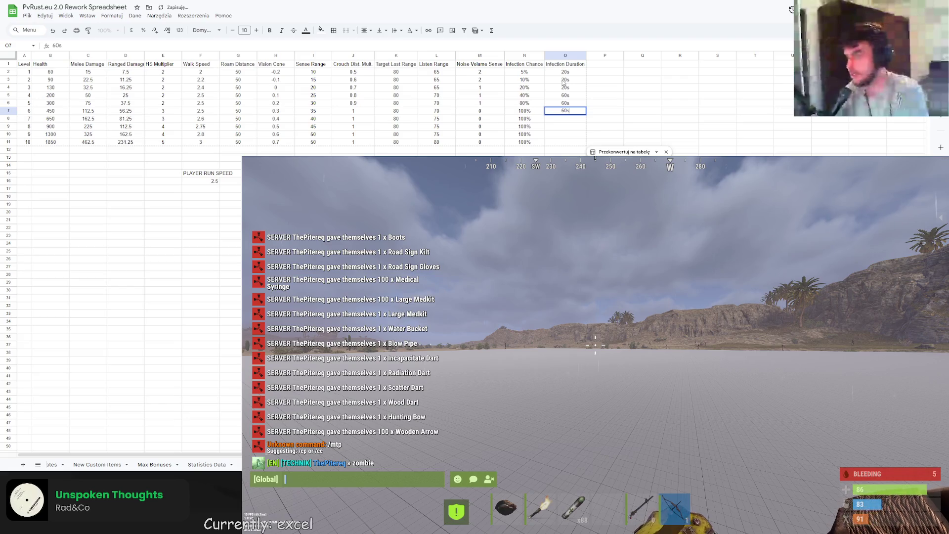
{"action": "key", "text": "Return"}
- Set Infection Duration to PERM for levels 7–10
{"action": "type", "text": "P"}
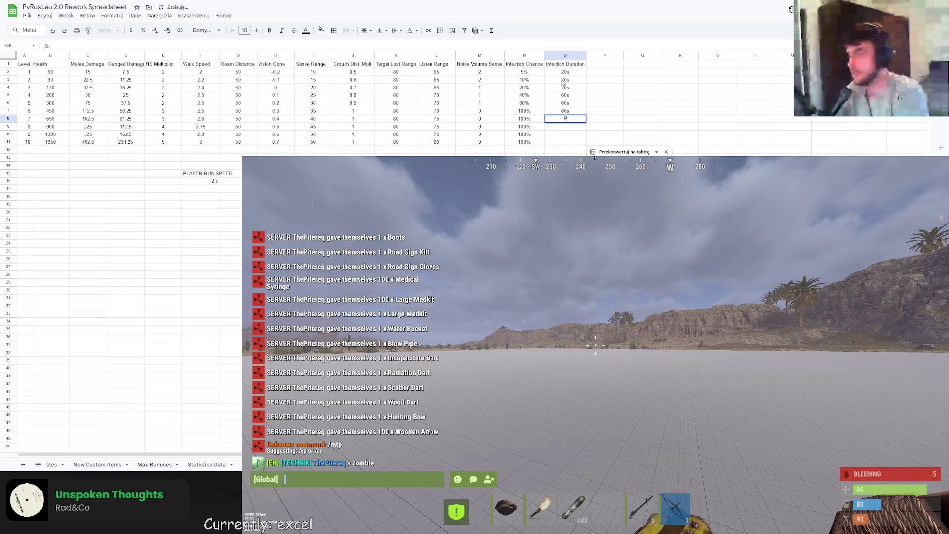
{"action": "type", "text": "ERM"}
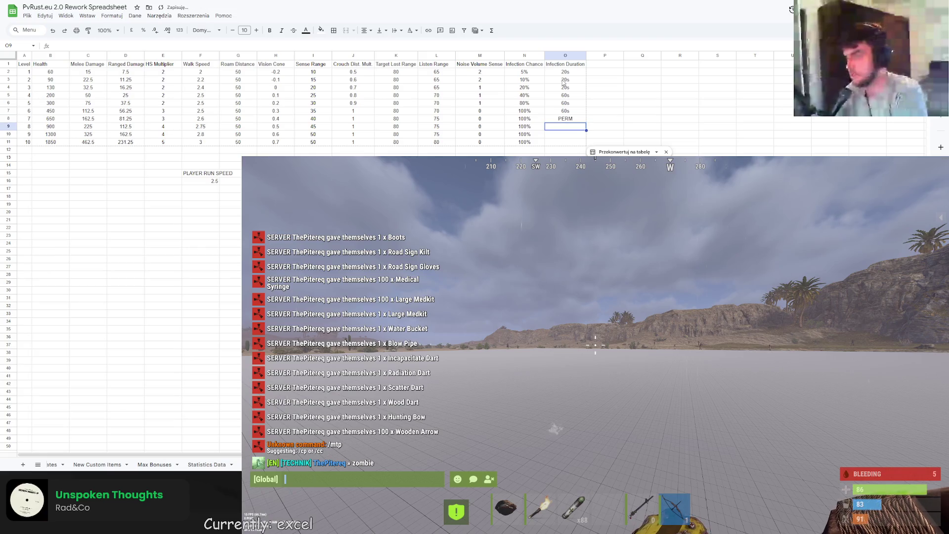
{"action": "key", "text": "Return"}
{"action": "left_click", "coordinate": [579, 121]}
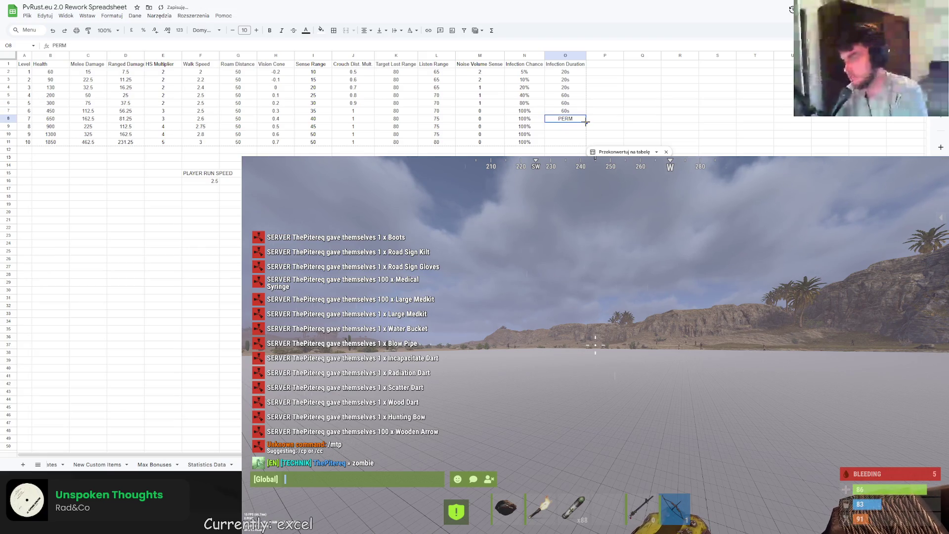
{"action": "left_click_drag", "start_coordinate": [586, 122], "coordinate": [582, 142]}
{"action": "left_click", "coordinate": [608, 124]}
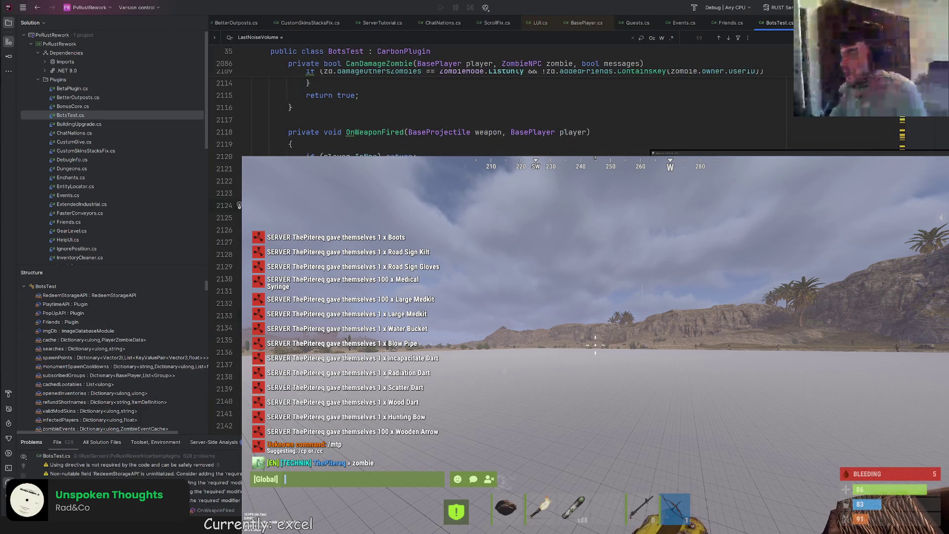
- Find the visionCone usage and jump to VisionCone's declaration in BaseAIBrain
{"action": "type", "text": "Vision Cone"}
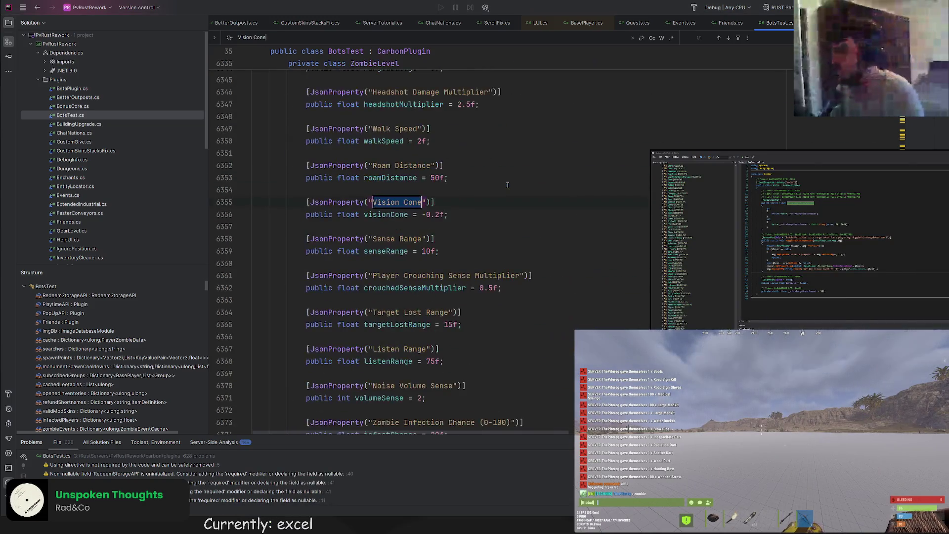
{"action": "double_click", "coordinate": [386, 214]}
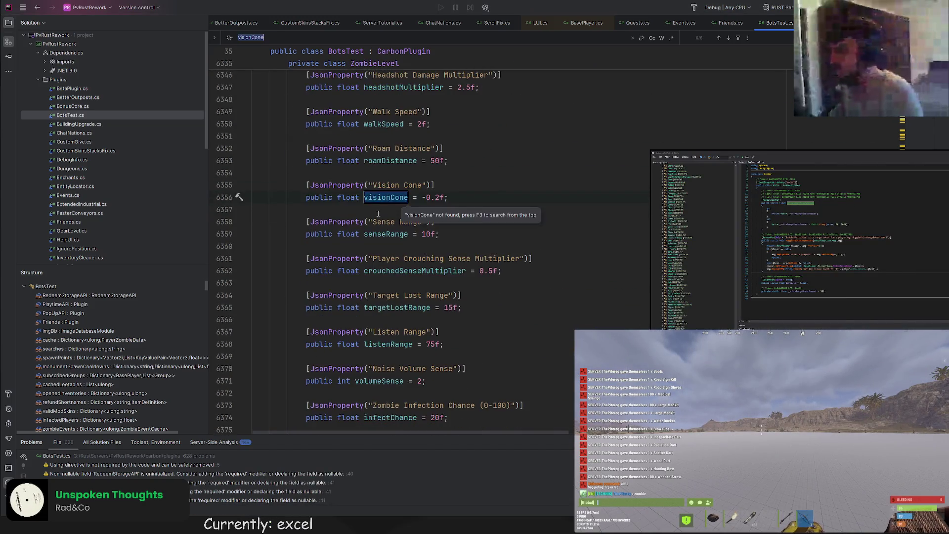
{"action": "key", "text": "ctrl+f"}
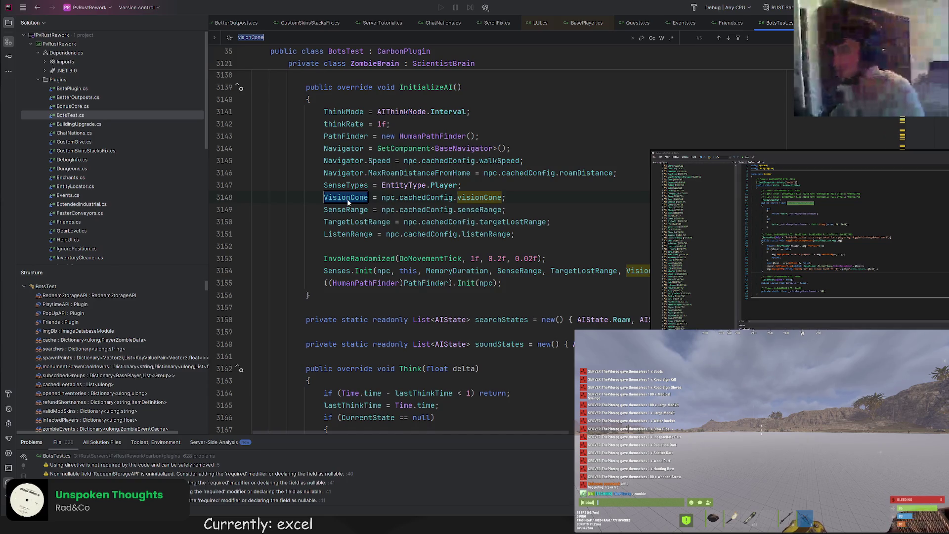
{"action": "left_click", "coordinate": [348, 200]}
{"action": "left_click", "coordinate": [347, 199], "text": "ctrl"}
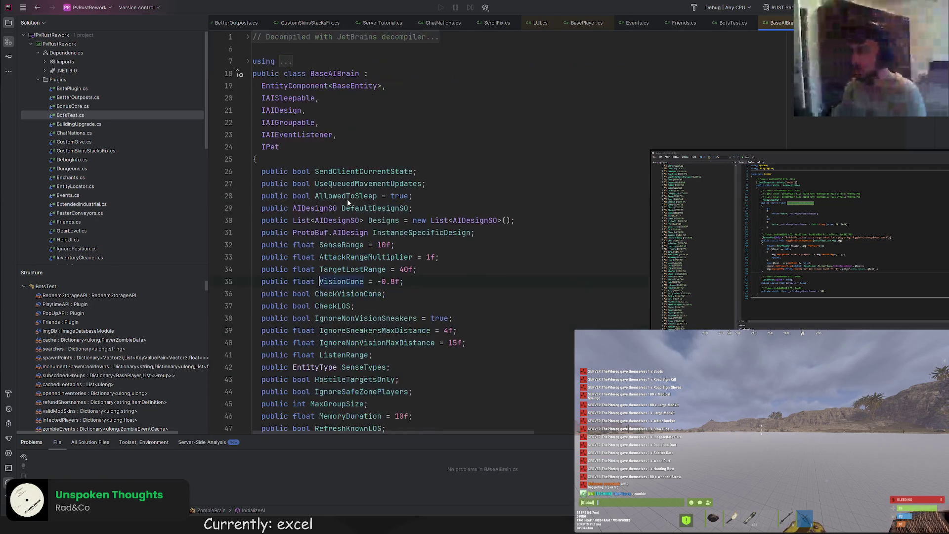
- Step through VisionCone matches in InitializeAI and follow Senses.Init into AIBrainSenses
{"action": "key", "text": "ctrl+f"}
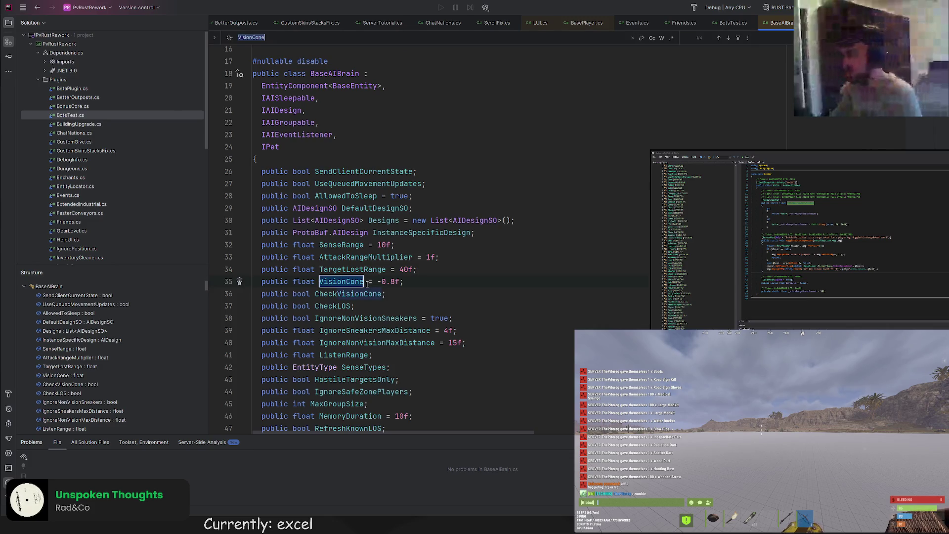
{"action": "key", "text": "Return"}
{"action": "key", "text": "Return"}
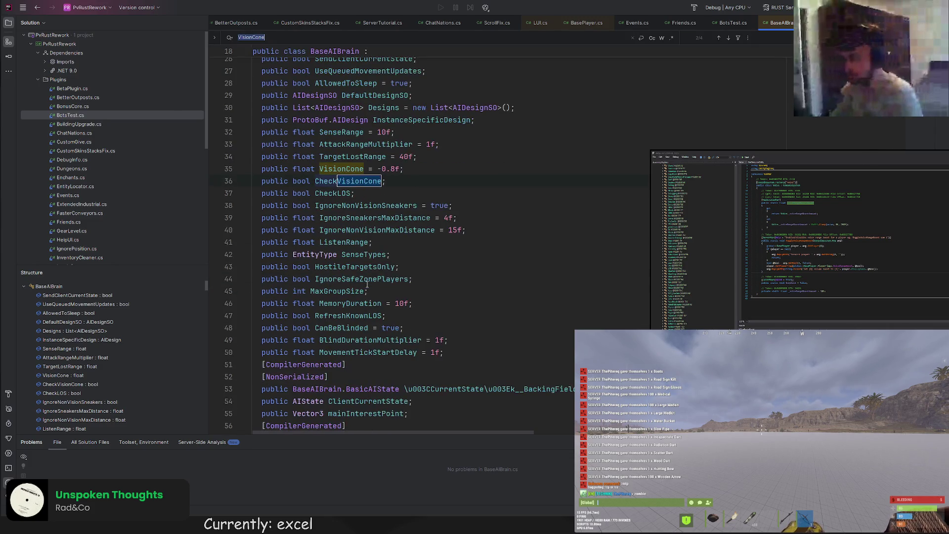
{"action": "key", "text": "Return"}
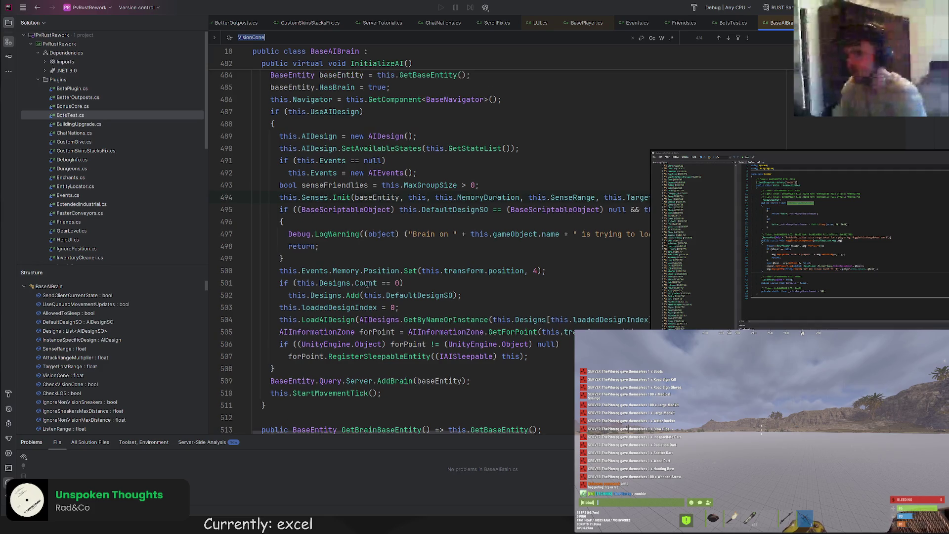
{"action": "key", "text": "Return"}
{"action": "key", "text": "Return"}
{"action": "key", "text": "Return"}
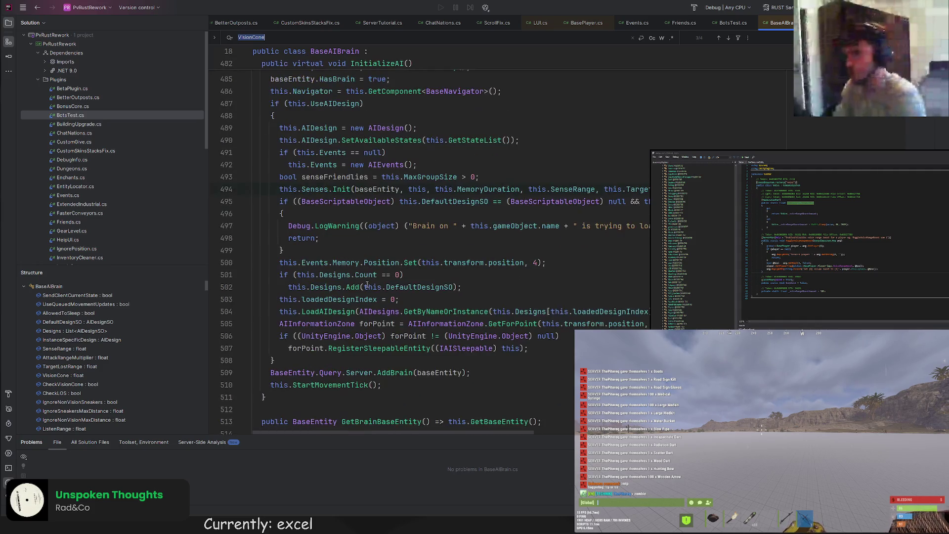
{"action": "left_click", "coordinate": [334, 189]}
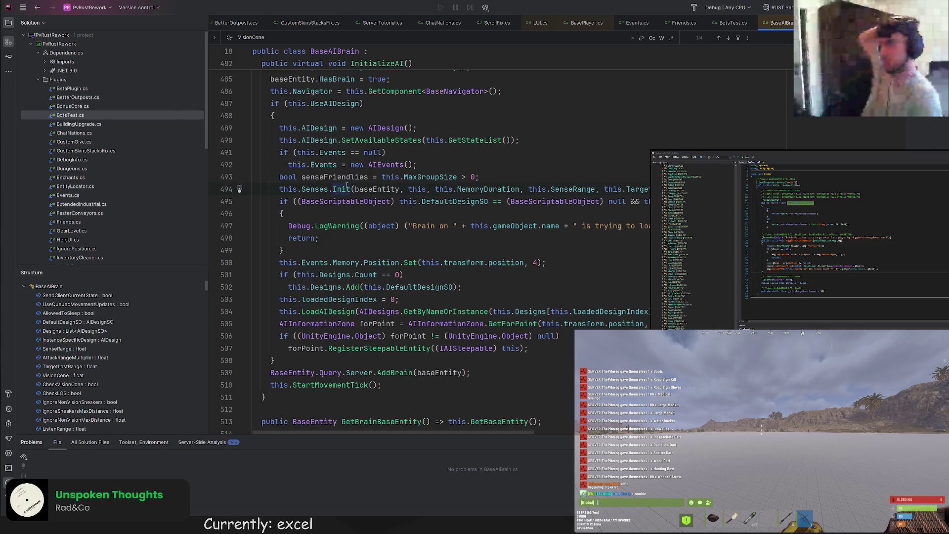
{"action": "left_click", "coordinate": [346, 187], "text": "ctrl"}
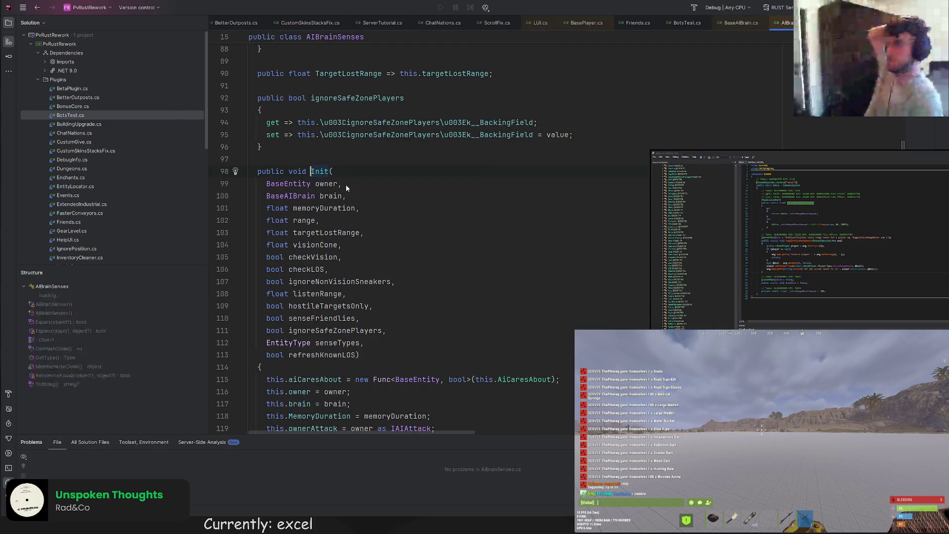
- Locate visionCone in AIBrainSenses and select the whole IsTargetInVision method, then return to Google Sheets
{"action": "double_click", "coordinate": [322, 246]}
{"action": "key", "text": "ctrl+f"}
{"action": "key", "text": "Return"}
{"action": "key", "text": "Return"}
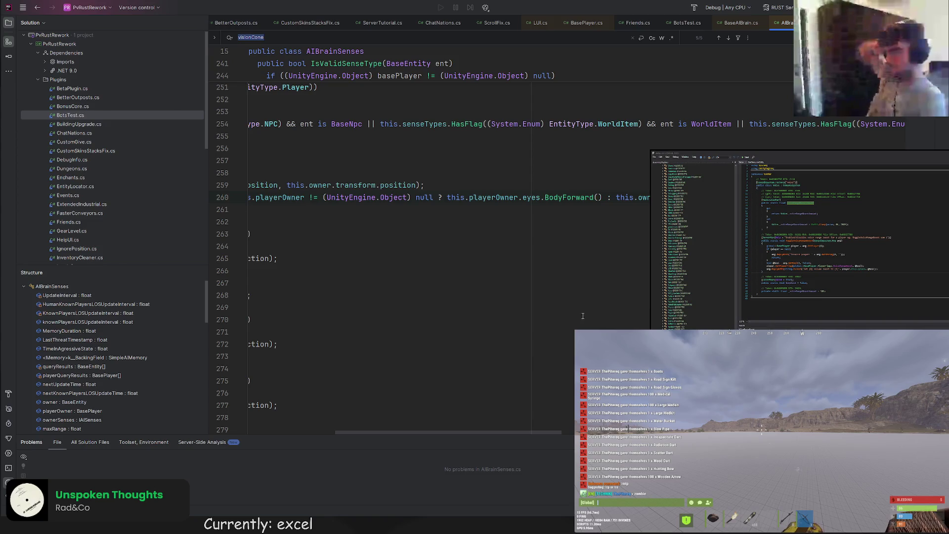
{"action": "left_click_drag", "start_coordinate": [499, 432], "coordinate": [410, 424]}
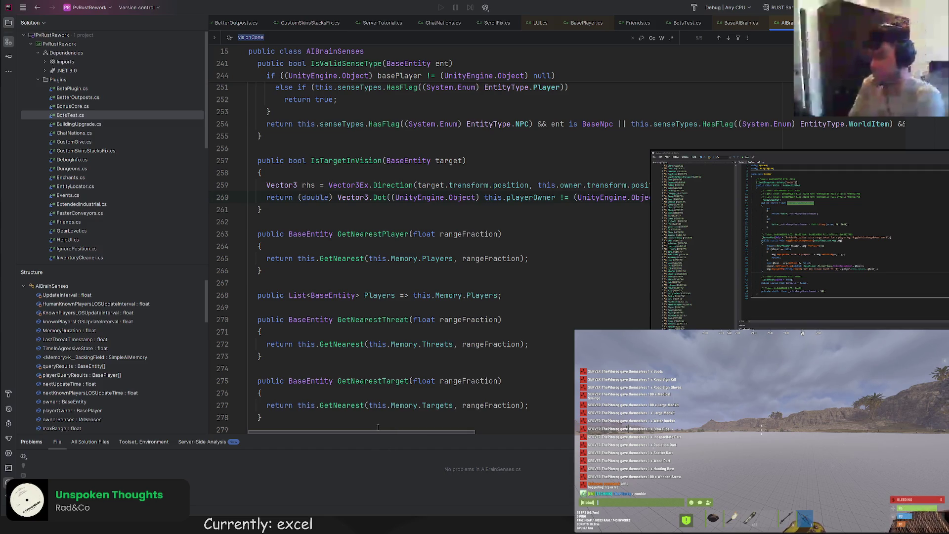
{"action": "left_click_drag", "start_coordinate": [269, 210], "coordinate": [283, 144]}
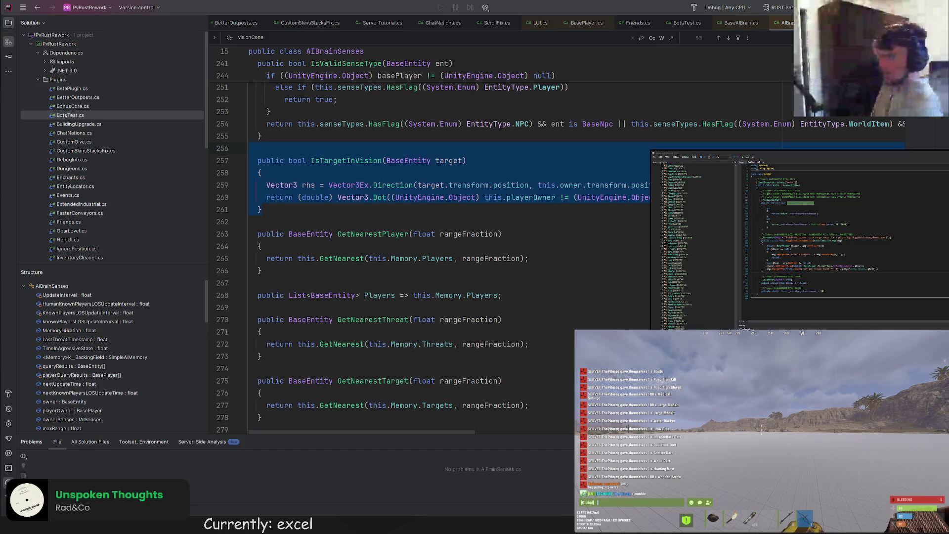
{"action": "key", "text": "alt+Tab"}
{"action": "left_click", "coordinate": [365, 103]}
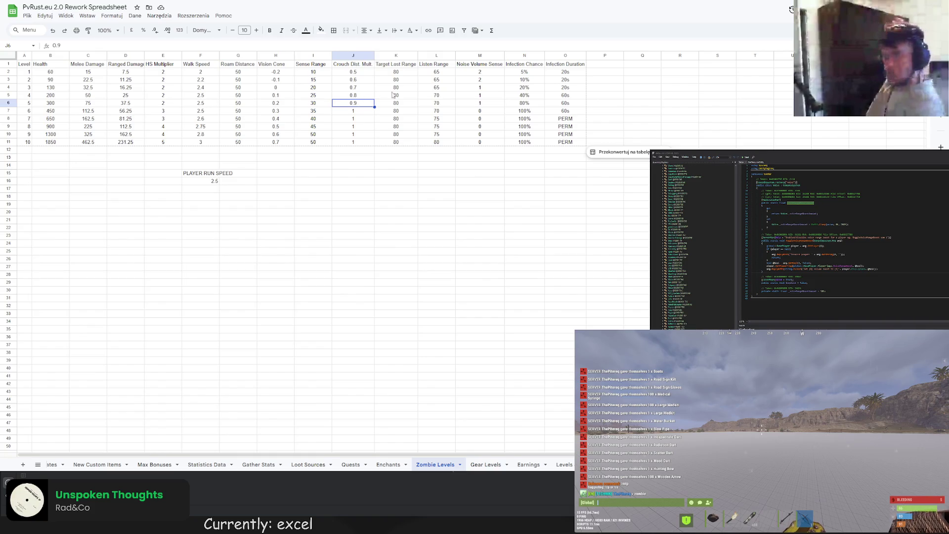
- Change the level 2–8 Vision Cone values to -0.25, -0.3, -0.35, -0.4, -0.5, -0.6, -0.7
{"action": "left_click", "coordinate": [278, 143]}
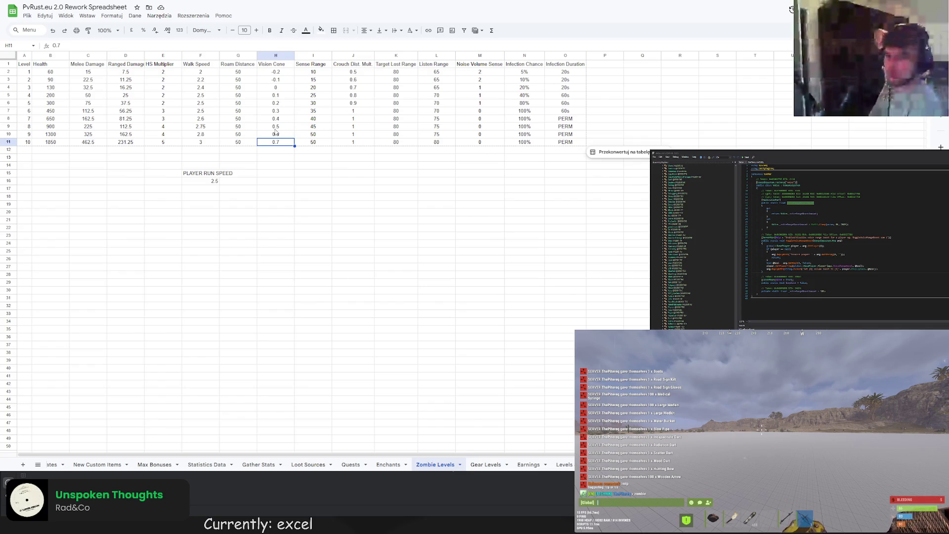
{"action": "left_click", "coordinate": [281, 81]}
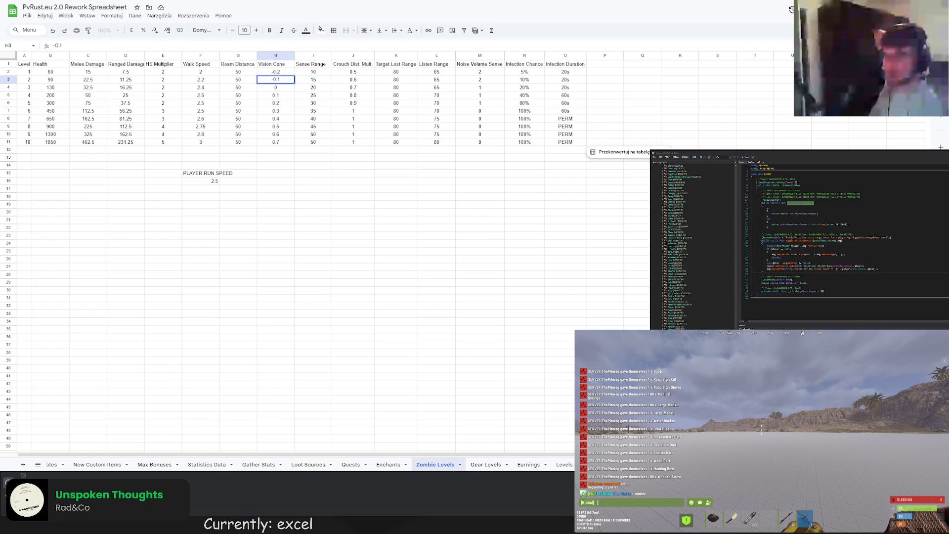
{"action": "key", "text": "Return"}
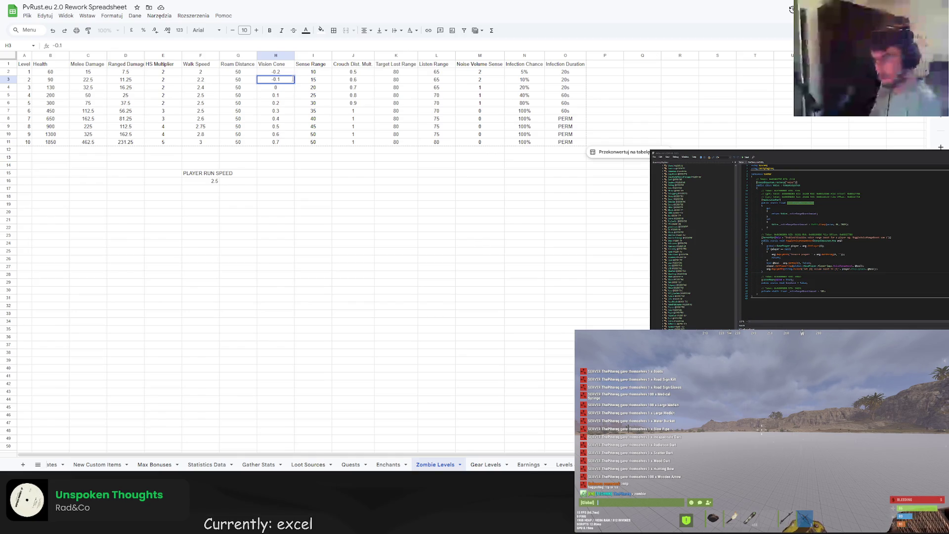
{"action": "key", "text": "BackSpace"}
{"action": "type", "text": "25"}
{"action": "key", "text": "Return"}
{"action": "key", "text": "BackSpace"}
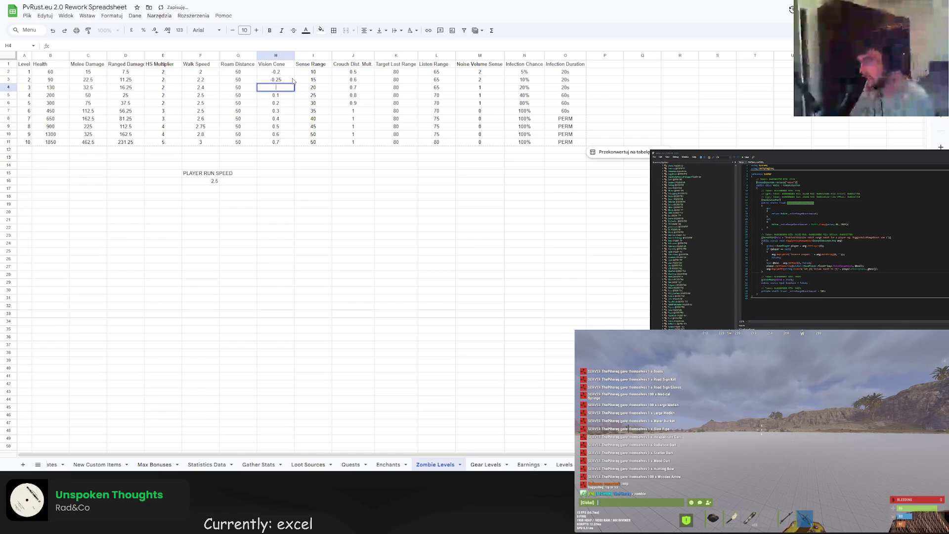
{"action": "type", "text": "-.3"}
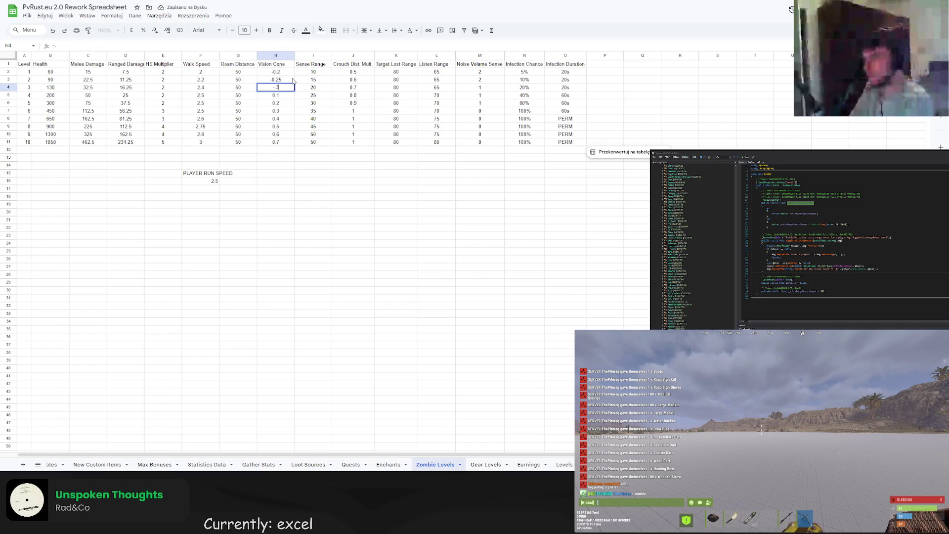
{"action": "key", "text": "Return"}
{"action": "type", "text": "0."}
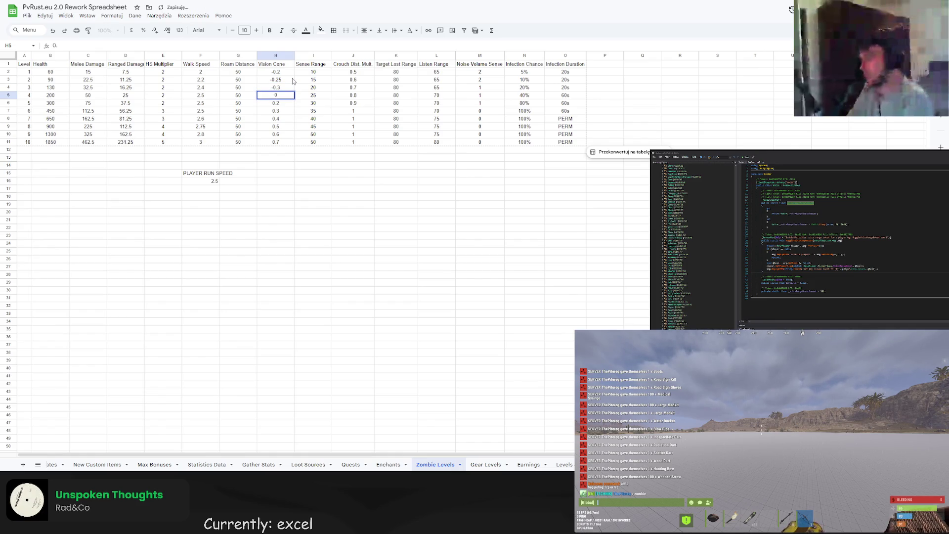
{"action": "key", "text": "BackSpace"}
{"action": "key", "text": "BackSpace"}
{"action": "type", "text": "-0"}
{"action": "type", "text": ".35"}
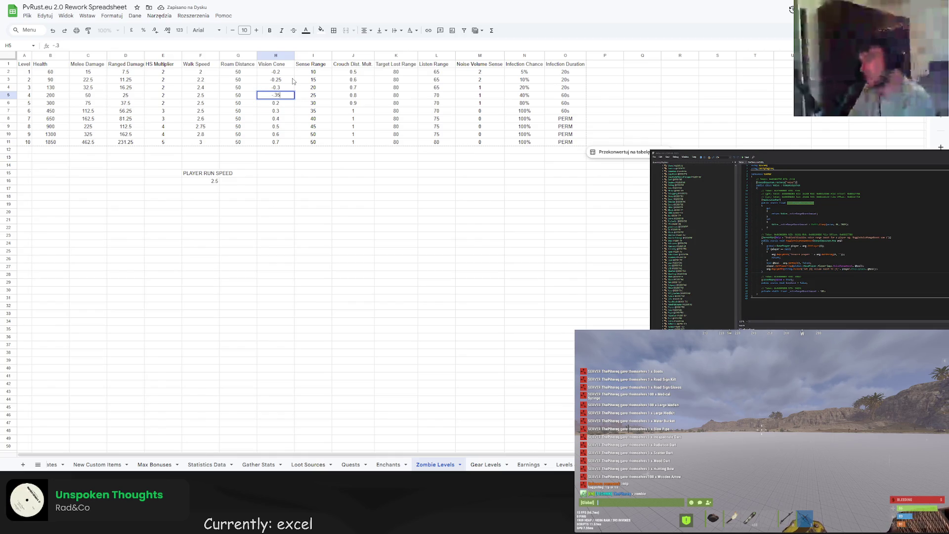
{"action": "key", "text": "Return"}
{"action": "key", "text": "Return"}
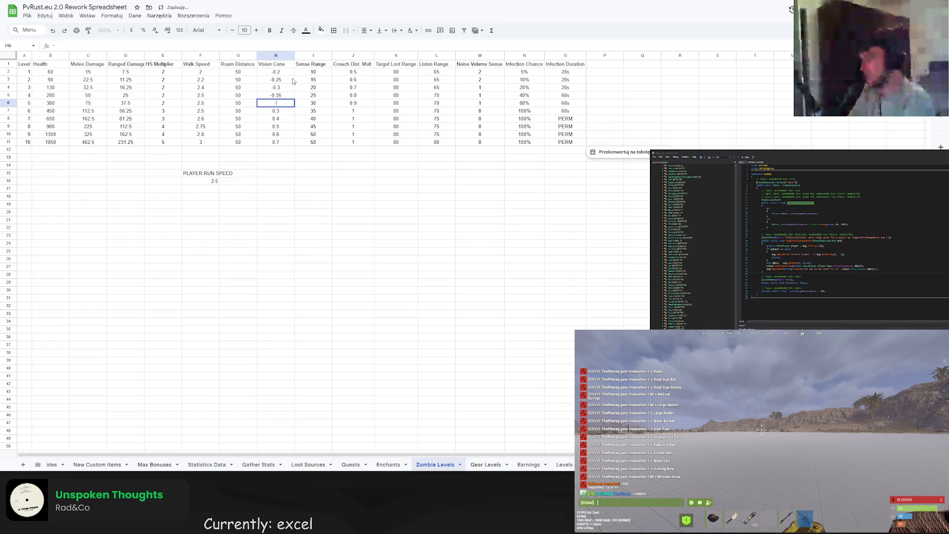
{"action": "type", "text": "0.4"}
{"action": "key", "text": "Return"}
{"action": "type", "text": "-0.5"}
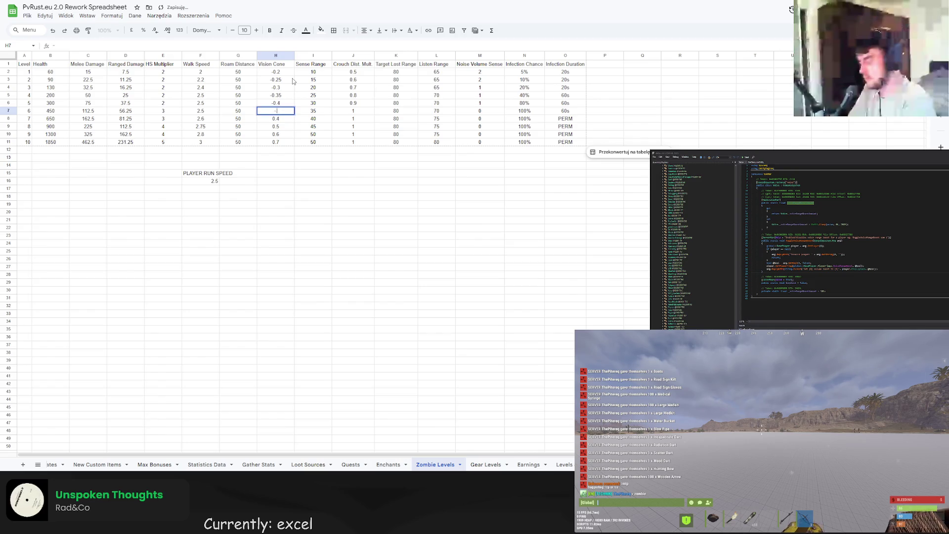
{"action": "key", "text": "Return"}
{"action": "type", "text": "-"}
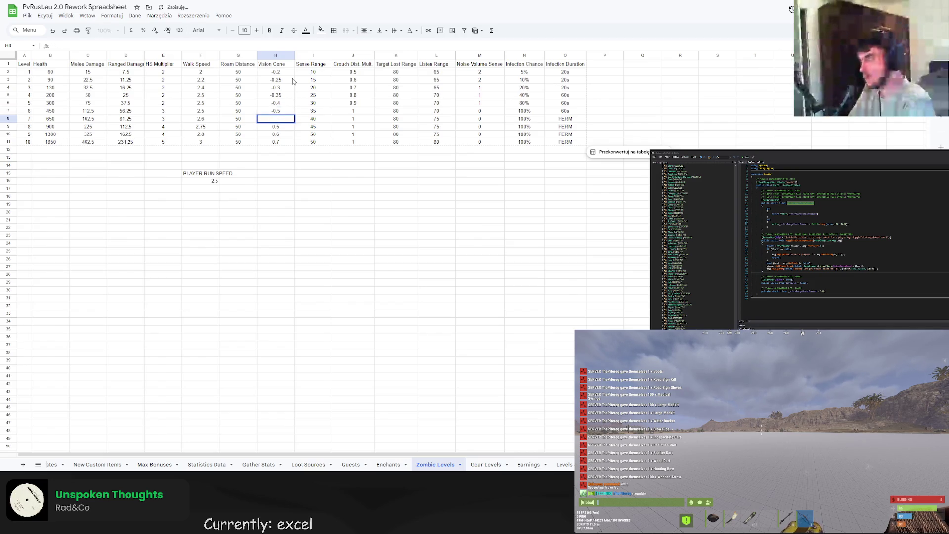
{"action": "type", "text": "0.6"}
{"action": "key", "text": "Return"}
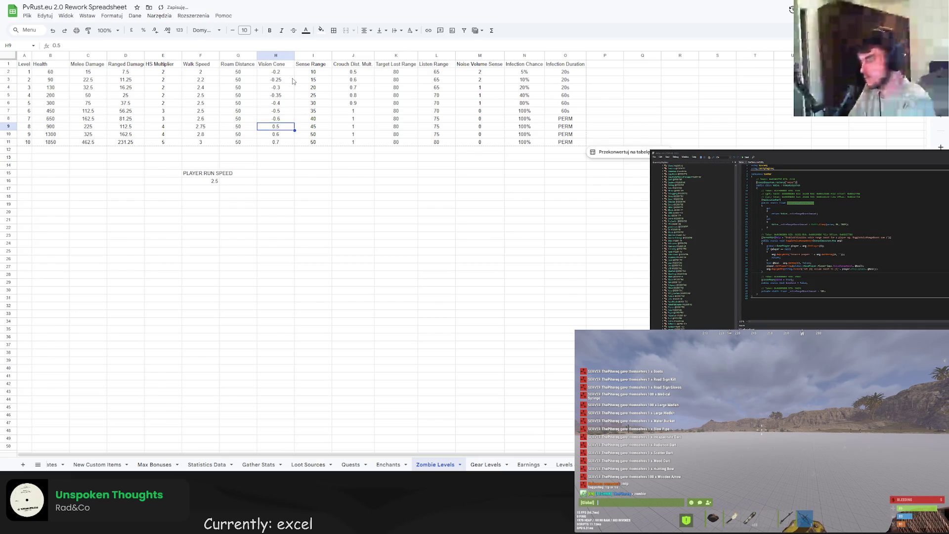
{"action": "type", "text": "0."}
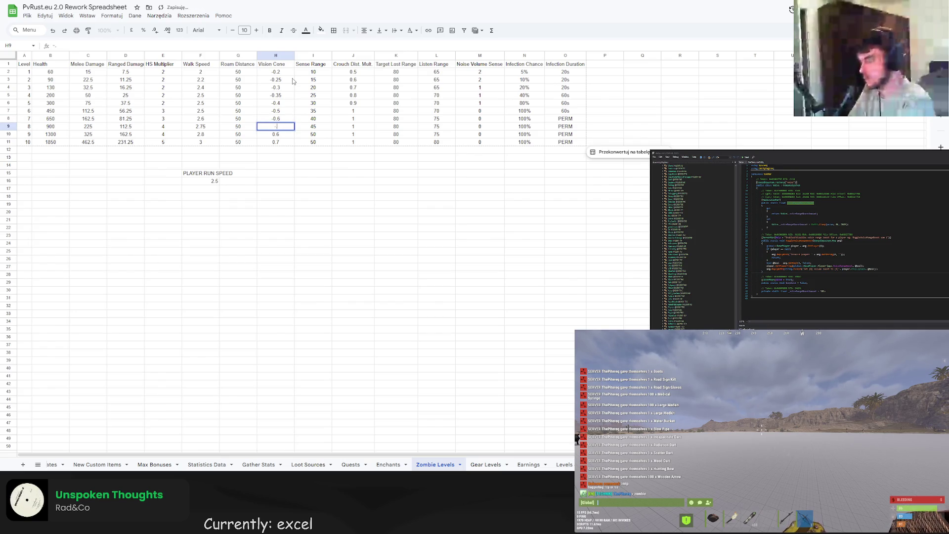
{"action": "type", "text": "0.7"}
{"action": "key", "text": "Return"}
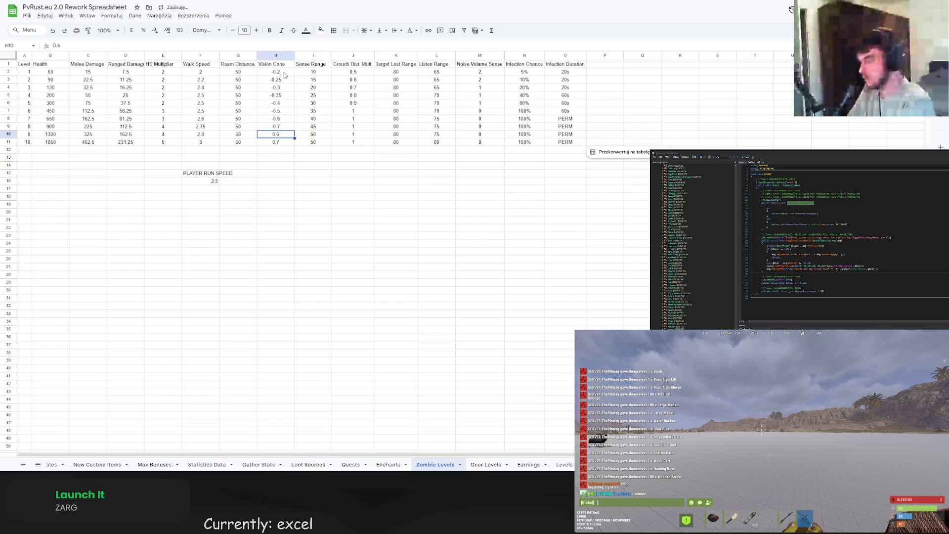
- Re-enter H5:H11 as -0.35, -0.4, -0.5, -0.6, -0.7, -0.8, -0.9
{"action": "left_click", "coordinate": [285, 95]}
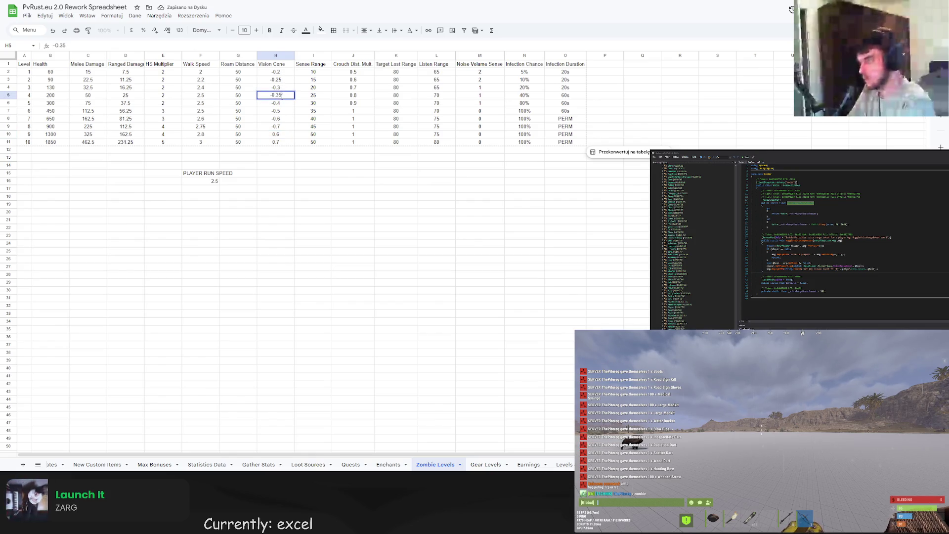
{"action": "type", "text": "-0.4"}
{"action": "key", "text": "Return"}
{"action": "type", "text": "-0.5"}
{"action": "key", "text": "Return"}
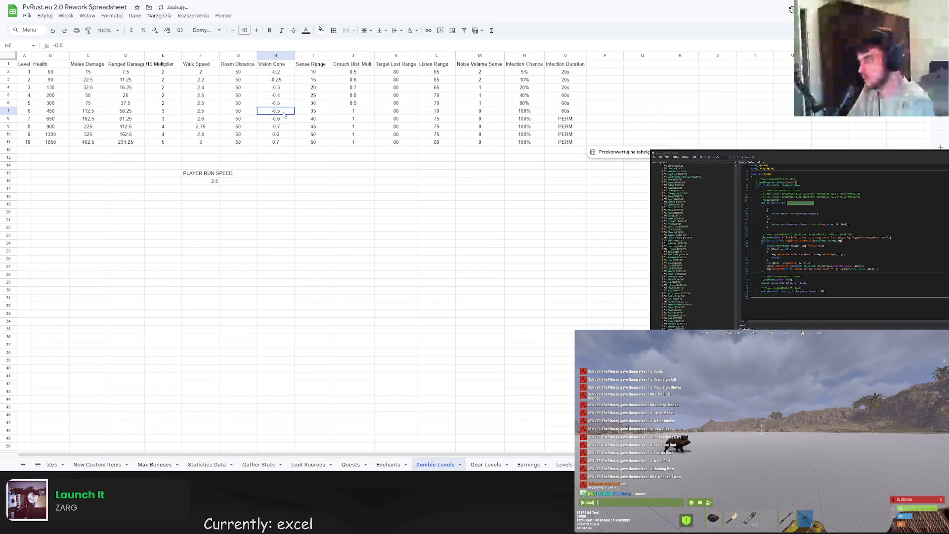
{"action": "type", "text": "-0.6"}
{"action": "key", "text": "Return"}
{"action": "type", "text": "-0.7"}
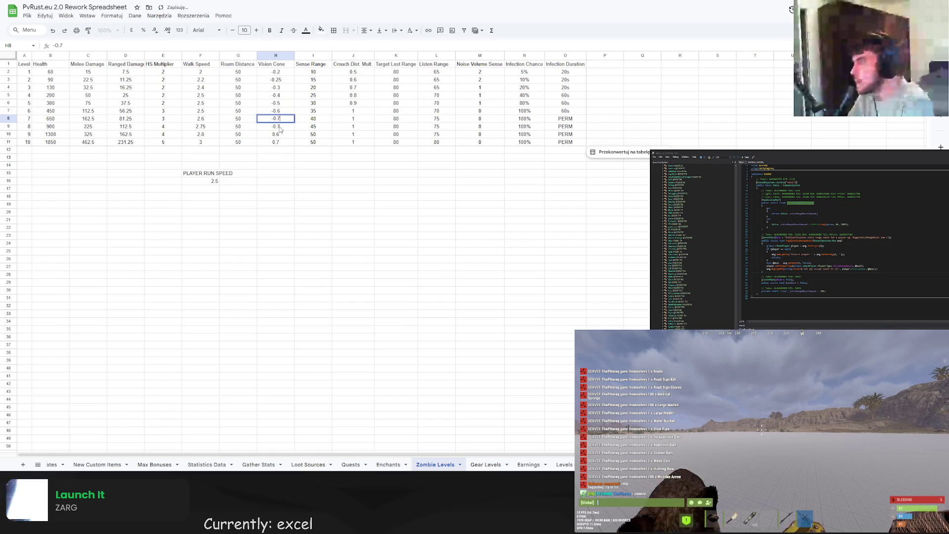
{"action": "key", "text": "Return"}
{"action": "type", "text": "-0.8"}
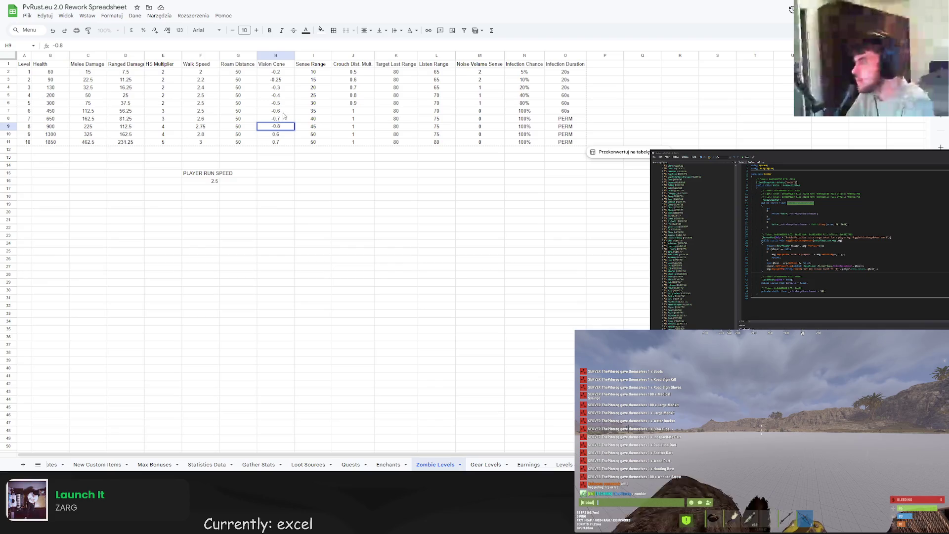
{"action": "key", "text": "Up"}
{"action": "key", "text": "Up"}
{"action": "key", "text": "Up"}
{"action": "type", "text": "-0.3"}
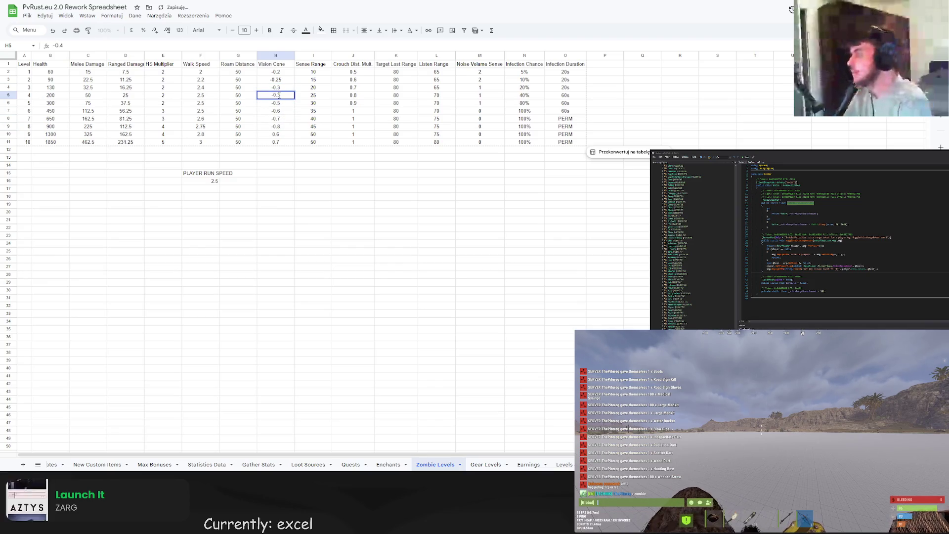
{"action": "type", "text": "5"}
{"action": "key", "text": "Return"}
{"action": "type", "text": "-0.4"}
{"action": "key", "text": "Return"}
{"action": "type", "text": "-0.6"}
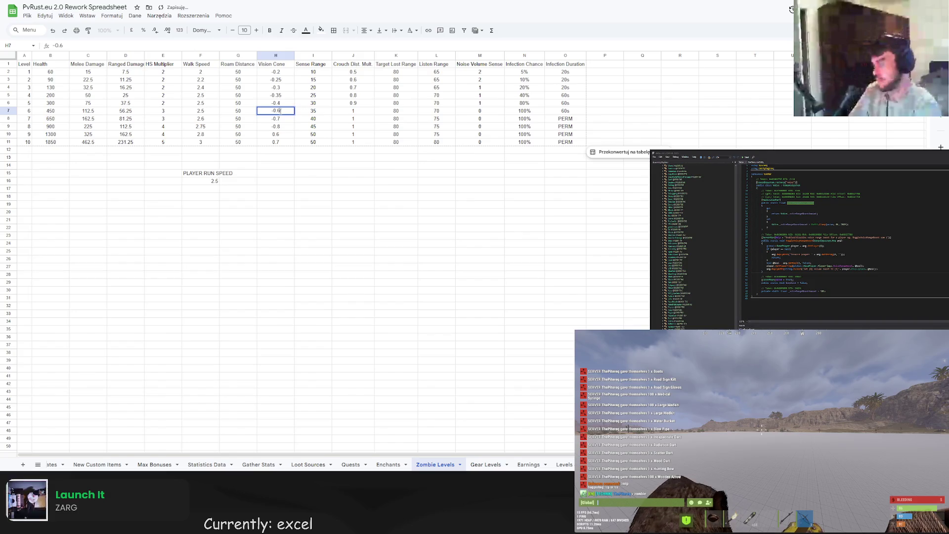
{"action": "key", "text": "BackSpace"}
{"action": "type", "text": "5"}
{"action": "key", "text": "Return"}
{"action": "type", "text": "-0.7"}
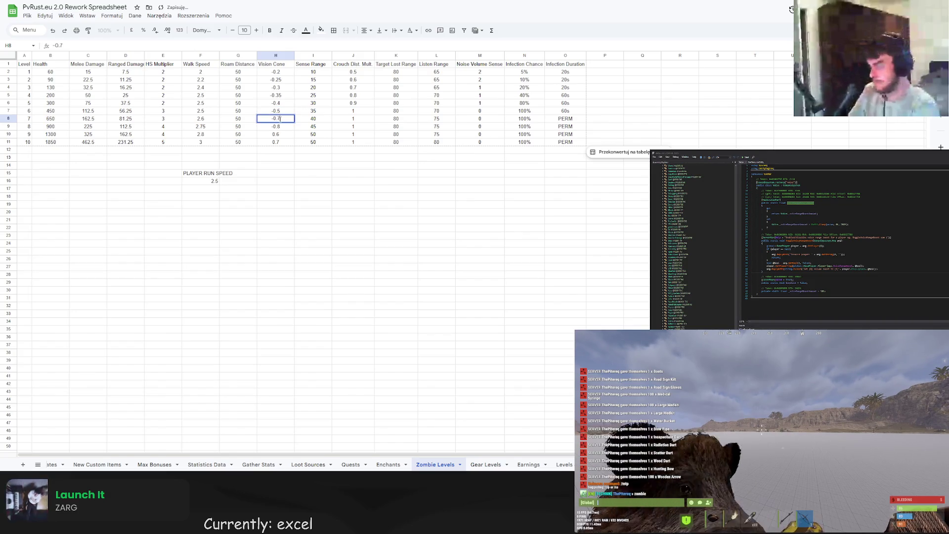
{"action": "key", "text": "BackSpace"}
{"action": "type", "text": "6"}
{"action": "key", "text": "Return"}
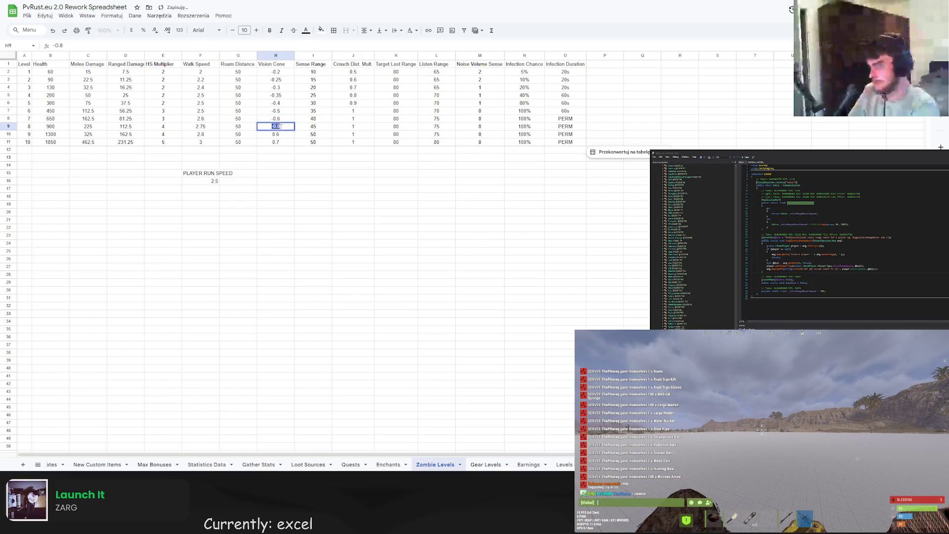
{"action": "type", "text": "-0.7"}
{"action": "key", "text": "Return"}
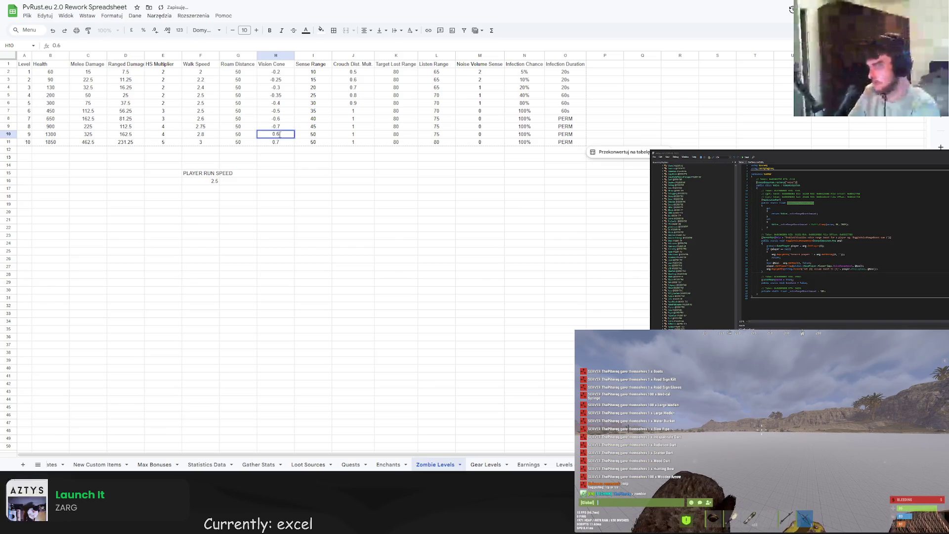
{"action": "type", "text": "-0.8"}
{"action": "key", "text": "Return"}
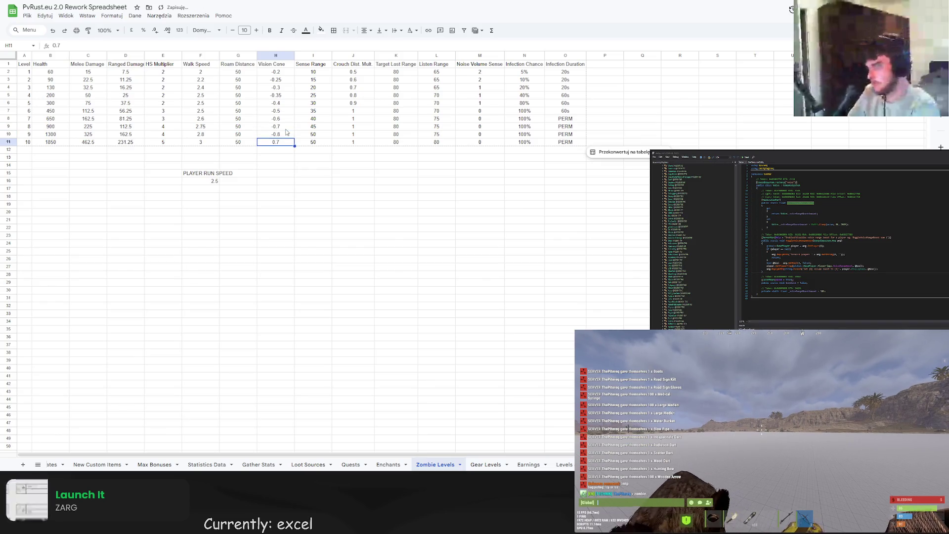
{"action": "type", "text": "0"}
{"action": "key", "text": "Return"}
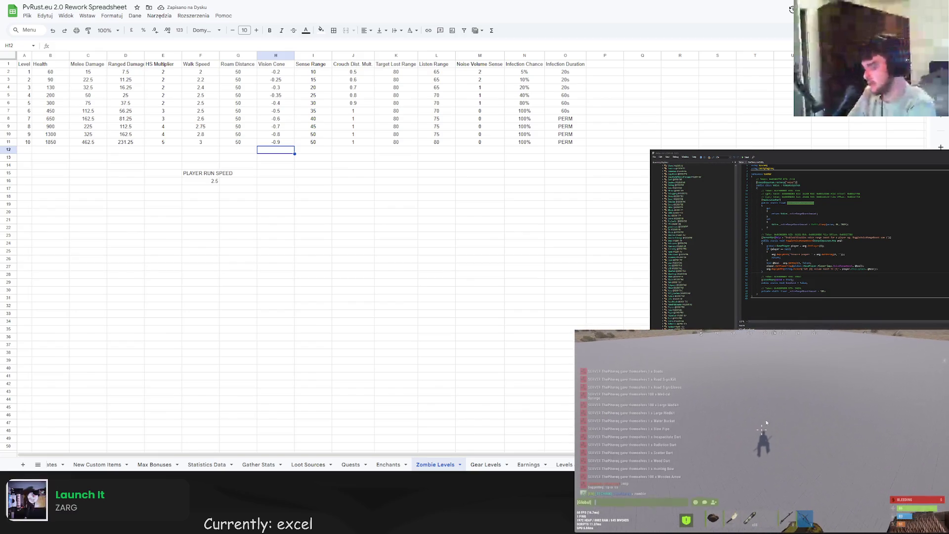
{"action": "left_click_drag", "start_coordinate": [339, 181], "coordinate": [339, 176]}
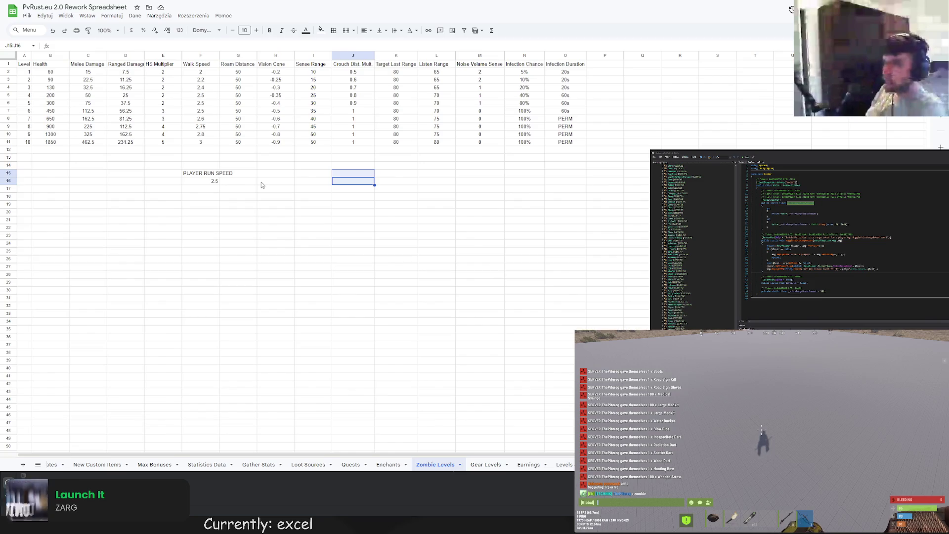
- Select cell H15 beside PLAYER RUN SPEED and begin editing it
{"action": "left_click", "coordinate": [278, 156]}
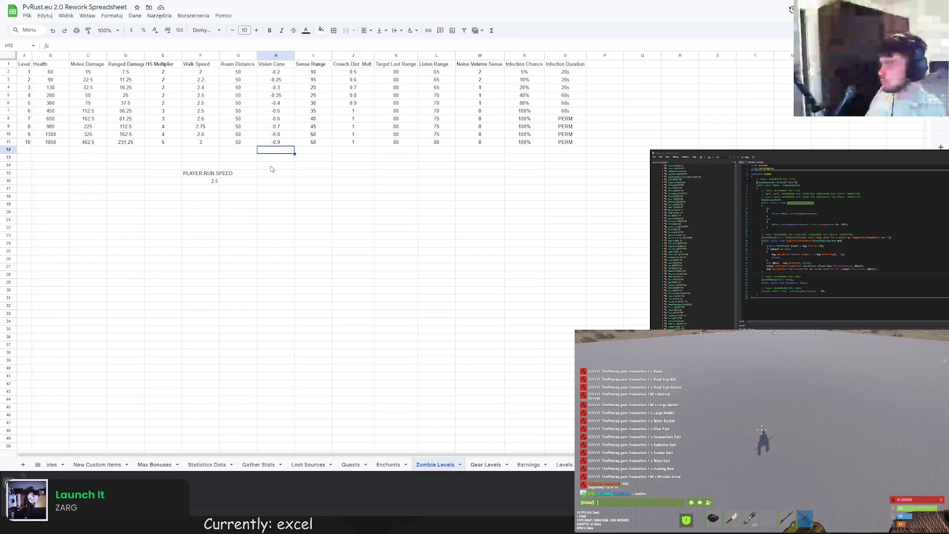
{"action": "left_click", "coordinate": [275, 176]}
{"action": "double_click", "coordinate": [275, 175]}
{"action": "type", "text": "1 = 0 stopni"}
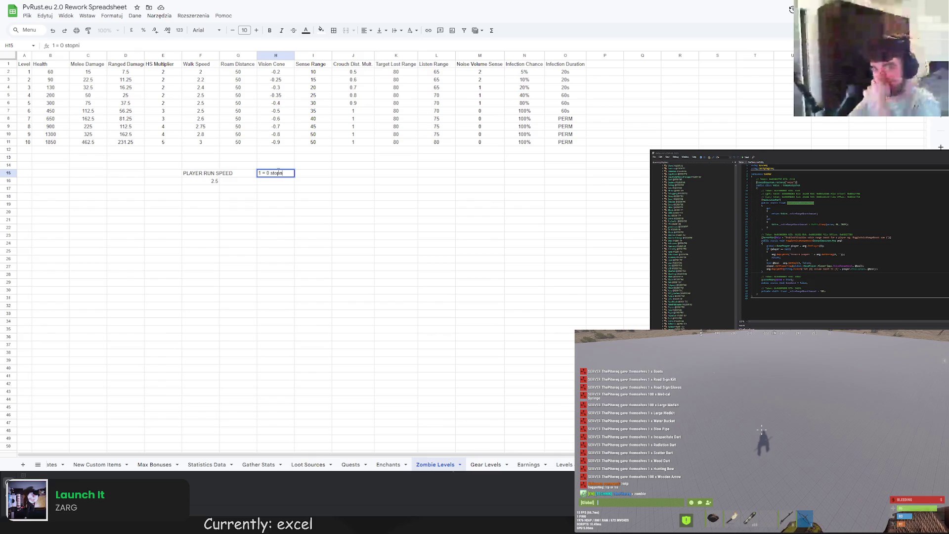
- Complete the H15 angle note as '1 = 0°, 0 = 180°, -1 = 360°'
{"action": "key", "text": "BackSpace"}
{"action": "key", "text": "BackSpace"}
{"action": "key", "text": "BackSpace"}
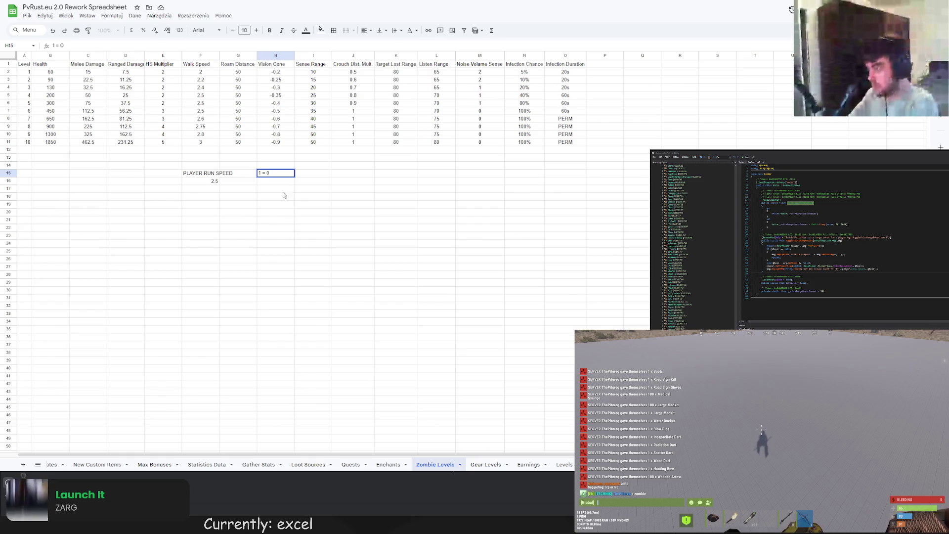
{"action": "left_click", "coordinate": [275, 177]}
{"action": "double_click", "coordinate": [276, 174]}
{"action": "type", "text": "\""}
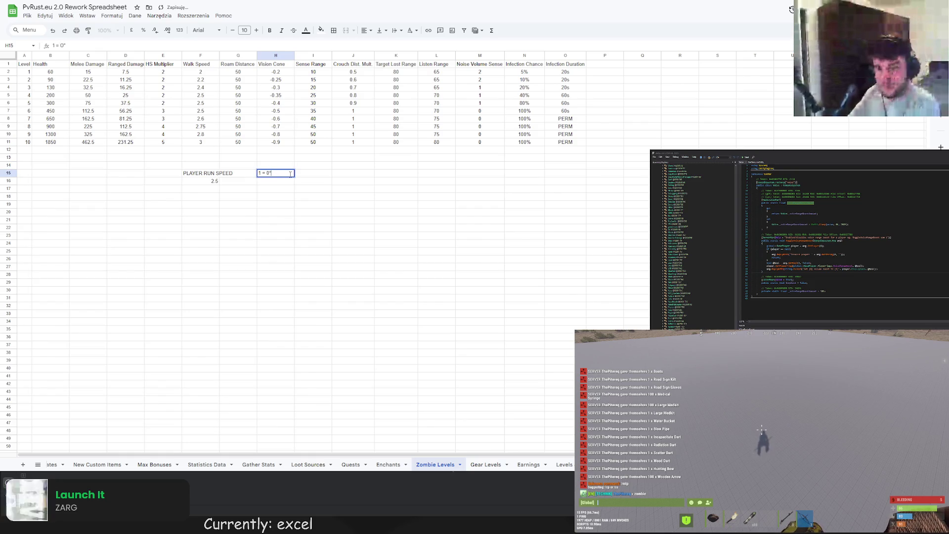
{"action": "type", "text": ", 0"}
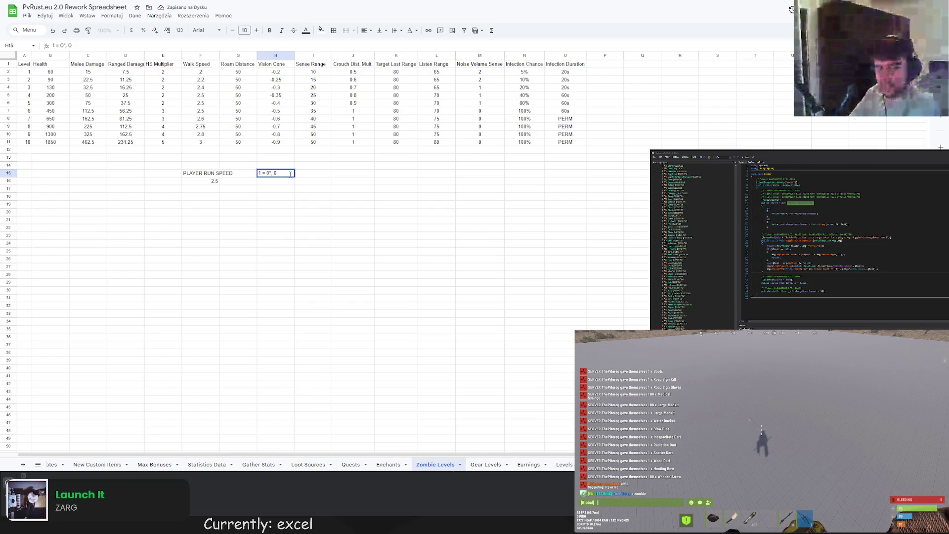
{"action": "type", "text": " = 180°"}
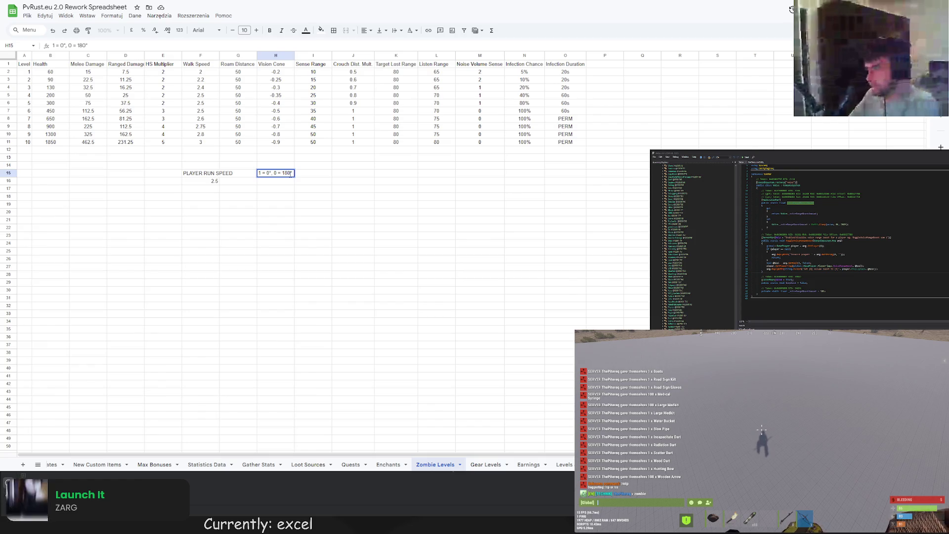
{"action": "type", "text": ", -1 = 360°"}
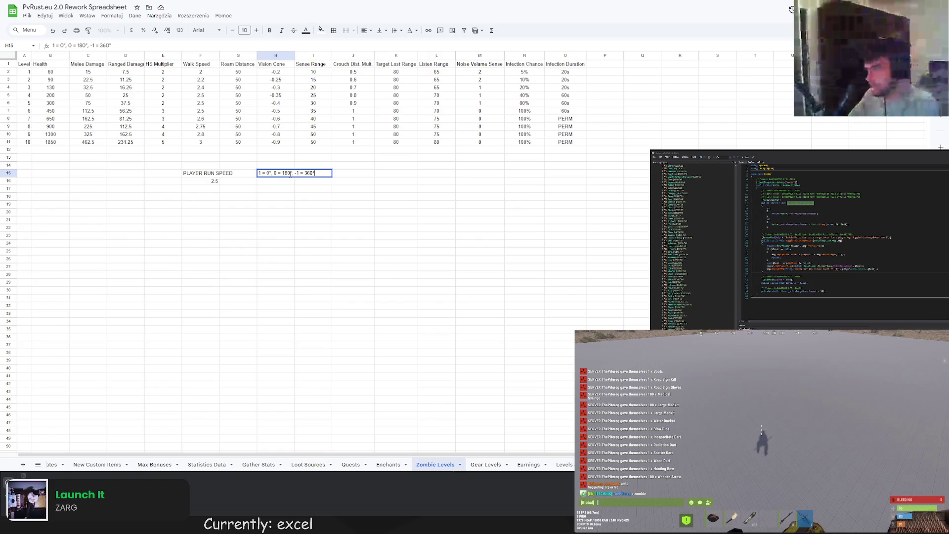
{"action": "key", "text": "Return"}
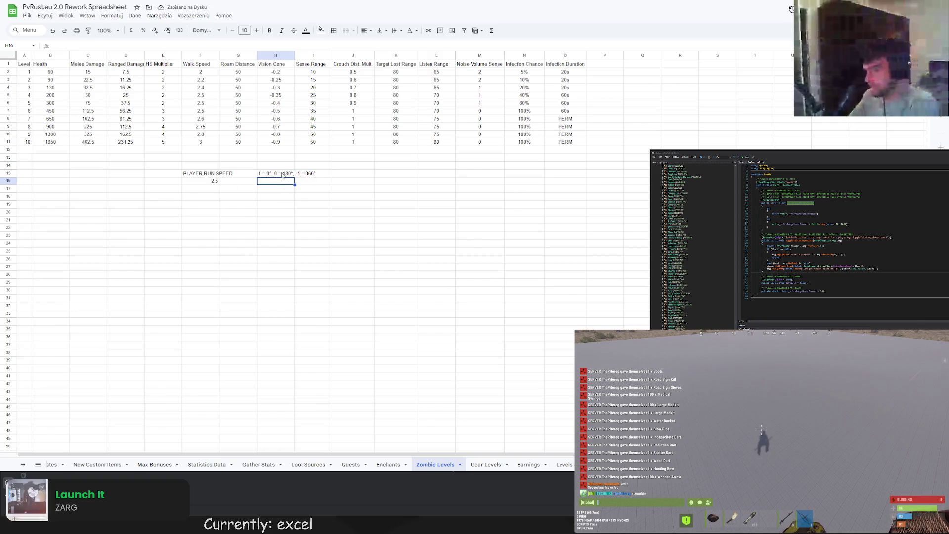
- Cut the 0 = 180° and -1 = 360° mappings out of H15 into H16
{"action": "left_click", "coordinate": [280, 167]}
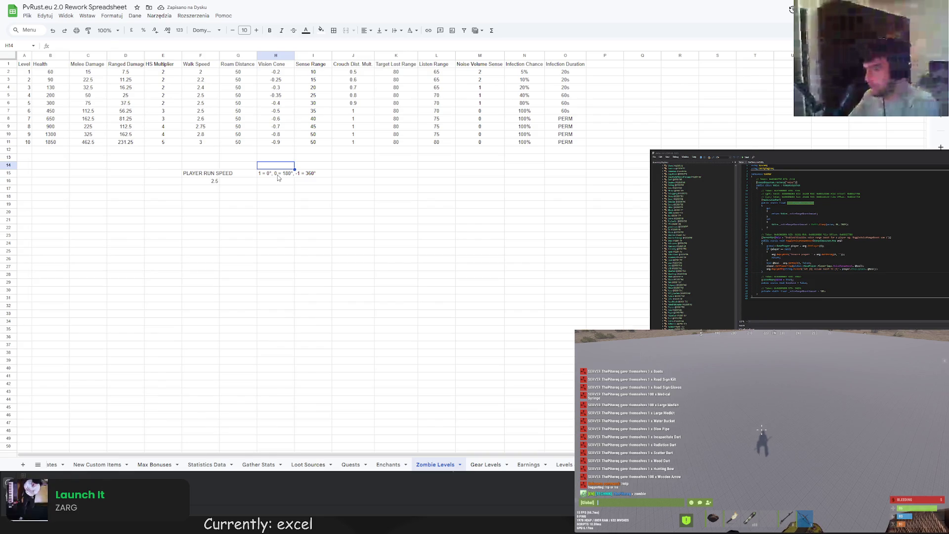
{"action": "left_click", "coordinate": [278, 175]}
{"action": "double_click", "coordinate": [278, 175]}
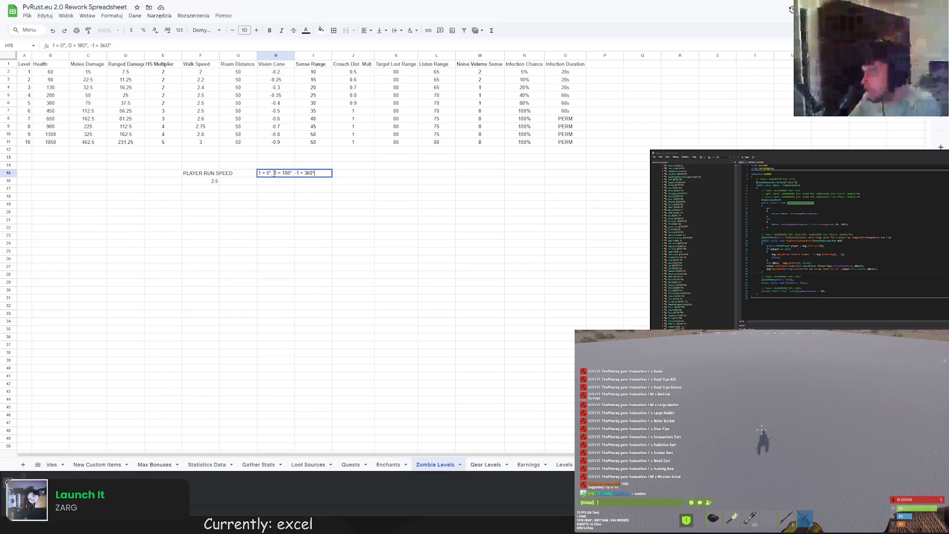
{"action": "left_click_drag", "start_coordinate": [274, 176], "coordinate": [313, 176]}
{"action": "key", "text": "ctrl+x"}
{"action": "key", "text": "Return"}
{"action": "key", "text": "ctrl+v"}
- Trim the cells so H16 reads 0 = 180° and H17 reads -1 = 360°
{"action": "double_click", "coordinate": [278, 180]}
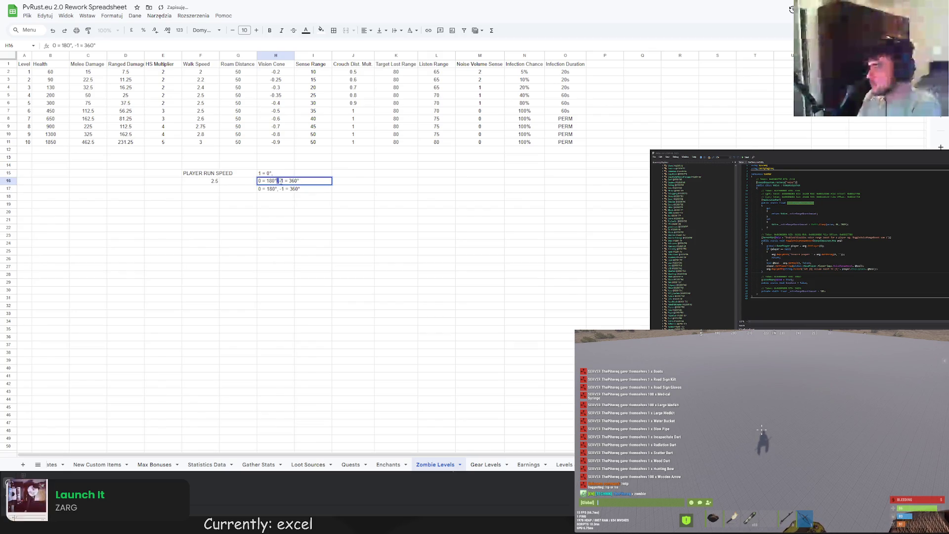
{"action": "key", "text": "BackSpace"}
{"action": "mouse_move", "coordinate": [278, 180]}
{"action": "left_mouse_down"}
{"action": "mouse_move", "coordinate": [300, 181]}
{"action": "mouse_move", "coordinate": [258, 189]}
{"action": "mouse_move", "coordinate": [275, 190]}
{"action": "left_mouse_up"}
{"action": "key", "text": "shift+Return"}
{"action": "double_click", "coordinate": [292, 188]}
{"action": "key", "text": "BackSpace"}
{"action": "left_click", "coordinate": [269, 212]}
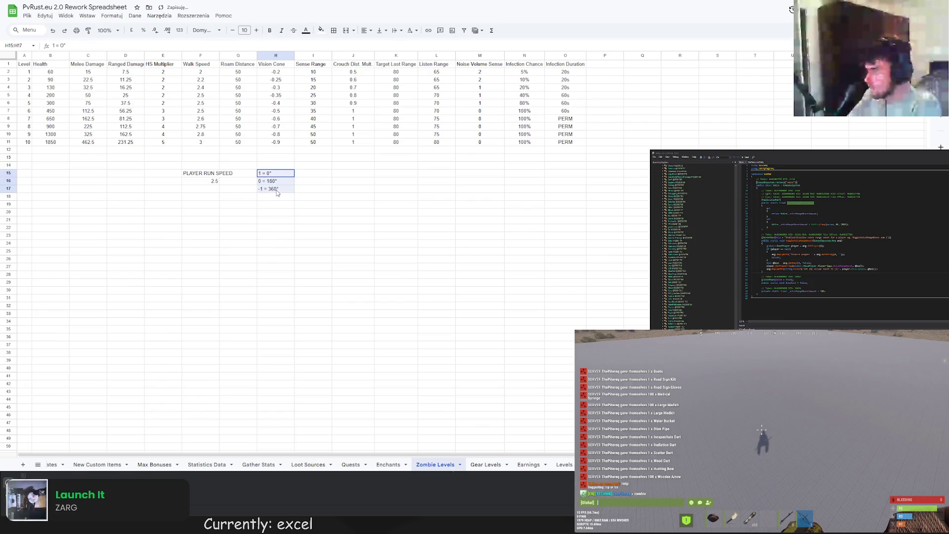
- Make the three angle notes in H15:H17 italic and centred
{"action": "left_click", "coordinate": [370, 30]}
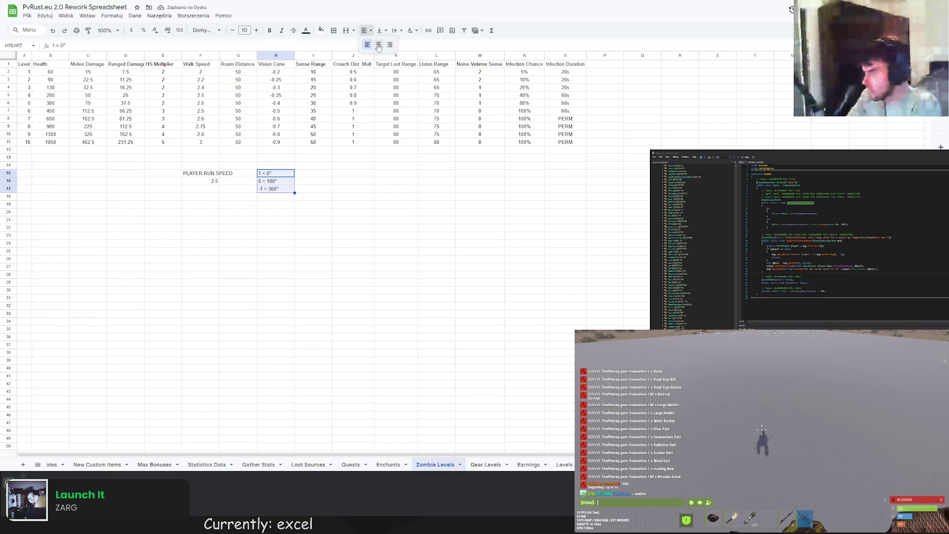
{"action": "left_click", "coordinate": [378, 47]}
{"action": "left_click", "coordinate": [281, 31]}
{"action": "left_click", "coordinate": [343, 207]}
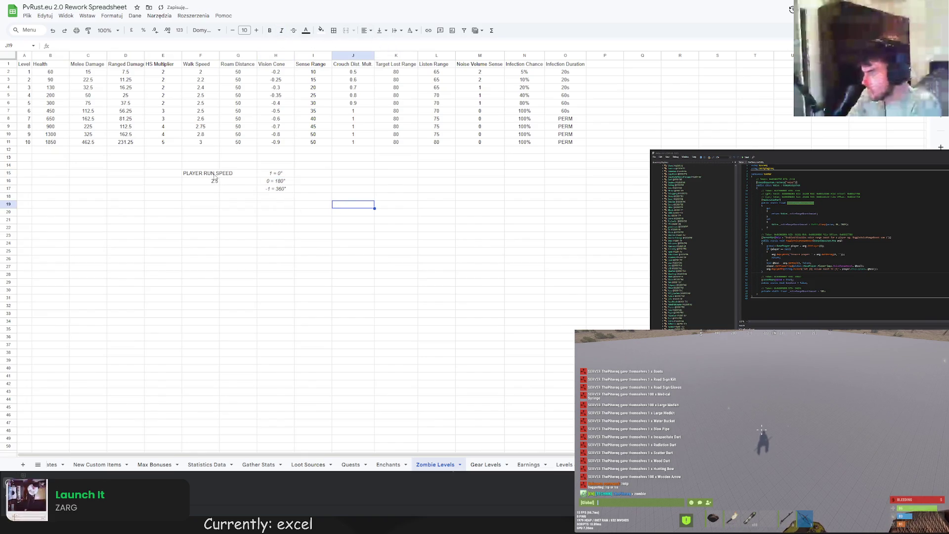
{"action": "left_click", "coordinate": [216, 174]}
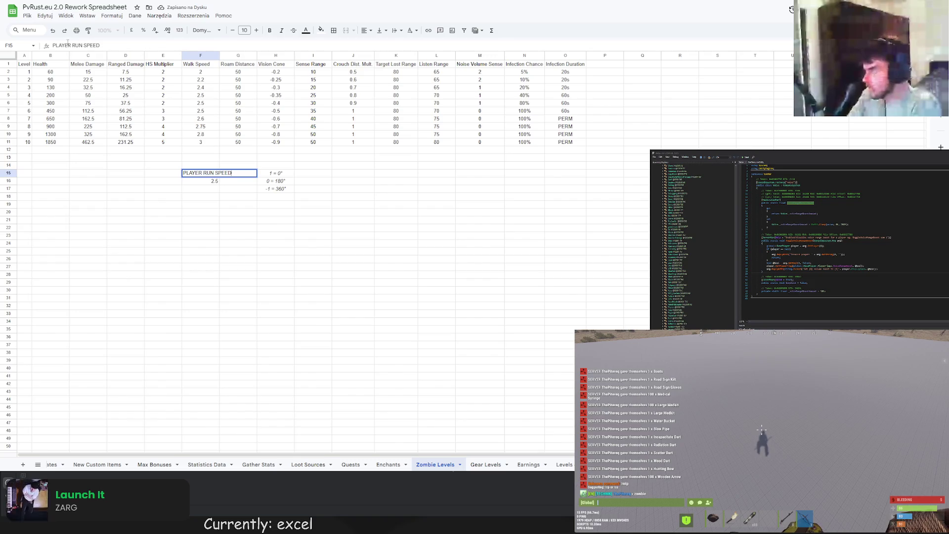
- Rename the PLAYER RUN SPEED label to RUN SPEED
{"action": "double_click", "coordinate": [82, 45]}
{"action": "left_click_drag", "start_coordinate": [82, 45], "coordinate": [20, 48]}
{"action": "type", "text": "RUN SPEED"}
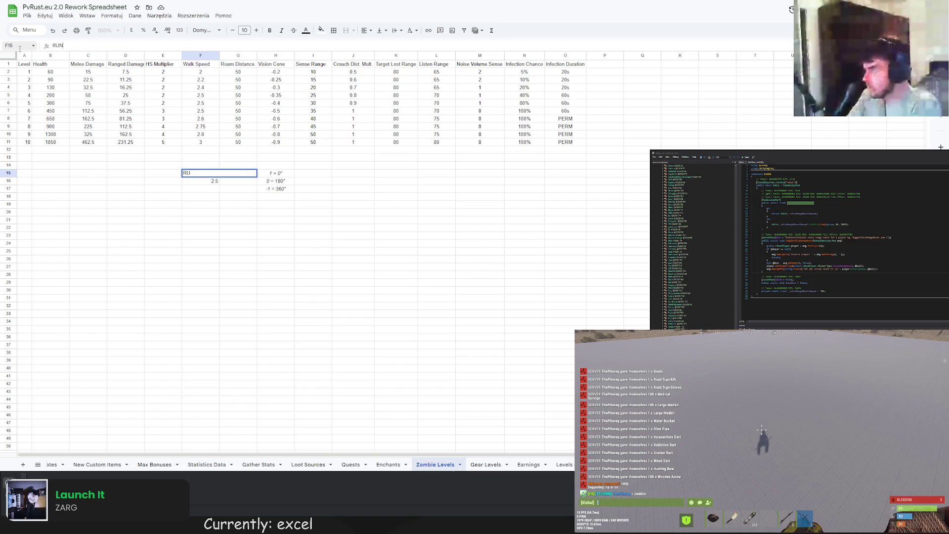
{"action": "key", "text": "Return"}
- Make the RUN SPEED label and its 2.5 value italic and centred
{"action": "left_click", "coordinate": [178, 198]}
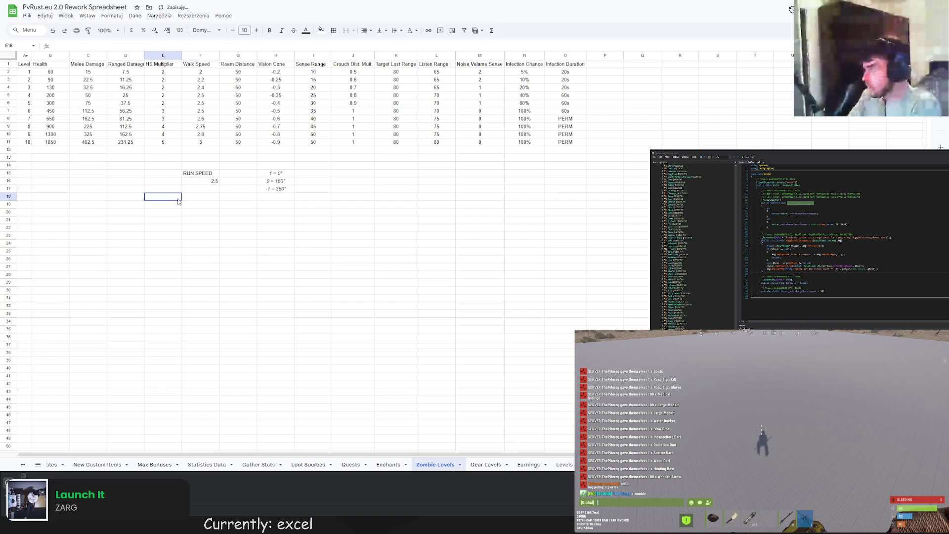
{"action": "left_click", "coordinate": [200, 180]}
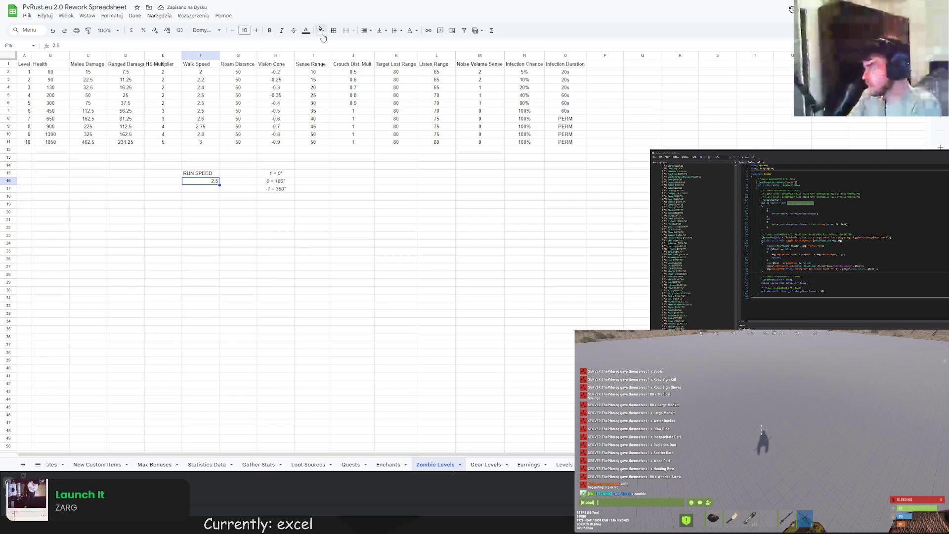
{"action": "key", "text": "Tab"}
{"action": "left_click_drag", "start_coordinate": [199, 174], "coordinate": [200, 181]}
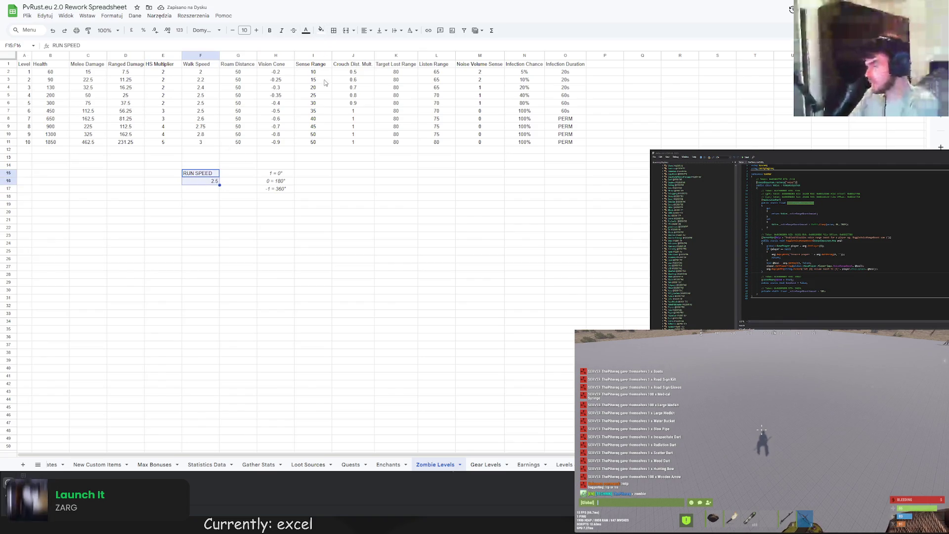
{"action": "left_click", "coordinate": [281, 30]}
{"action": "left_click", "coordinate": [364, 30]}
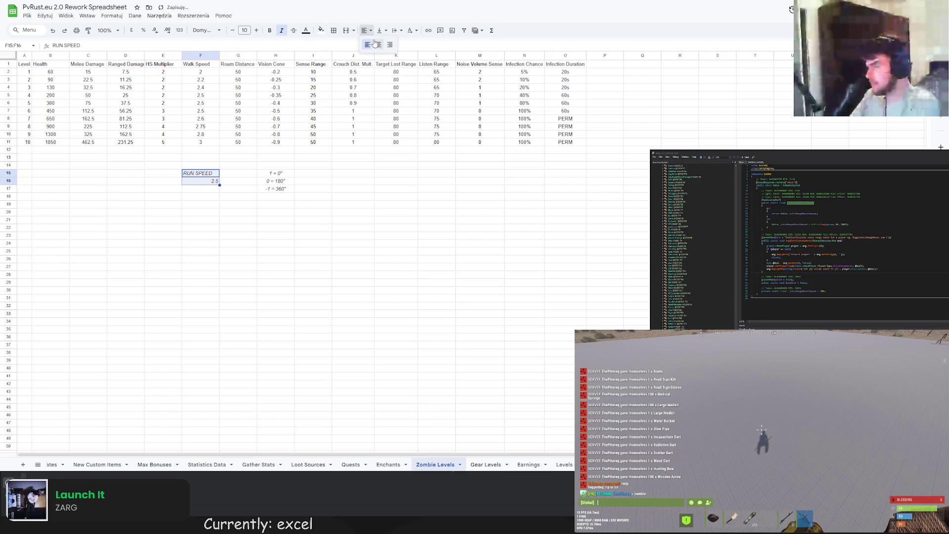
{"action": "left_click", "coordinate": [377, 45]}
{"action": "left_click", "coordinate": [275, 223]}
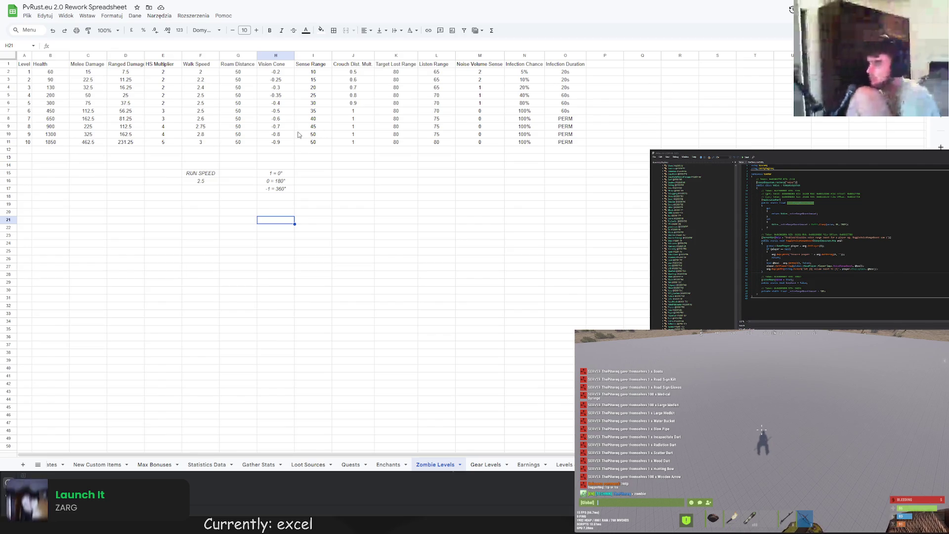
- Enter Sense Range values 12, 16, 20, 25 and 30 for levels 2–6
{"action": "left_click", "coordinate": [319, 80]}
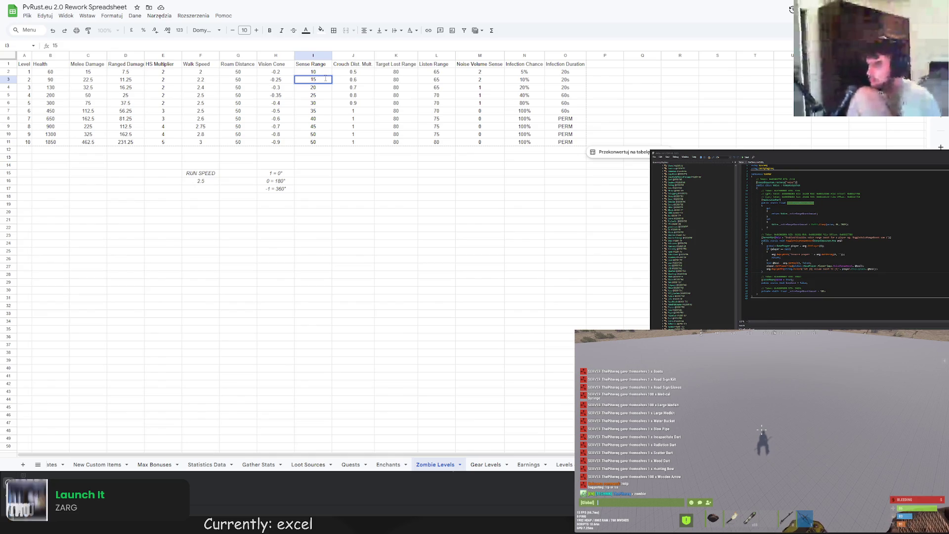
{"action": "key", "text": "BackSpace"}
{"action": "type", "text": "2"}
{"action": "key", "text": "Return"}
{"action": "type", "text": "2"}
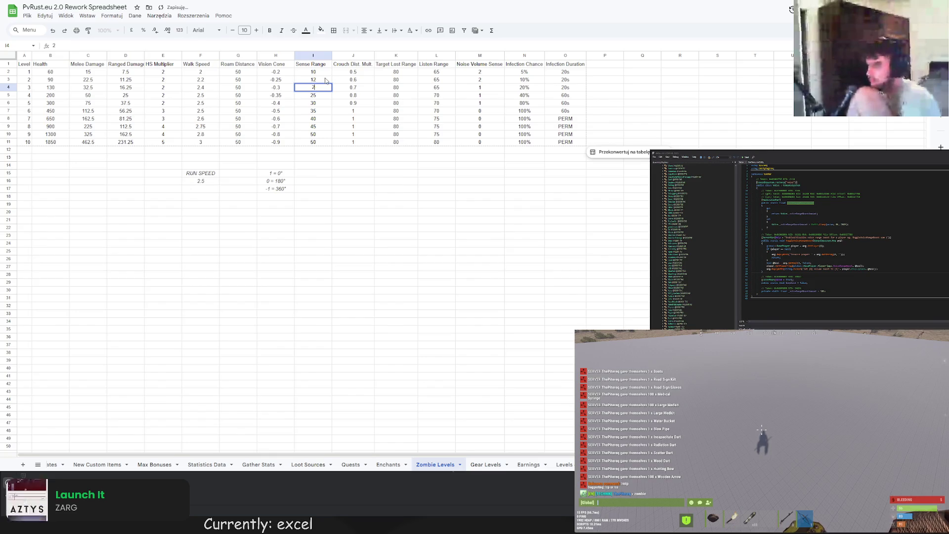
{"action": "type", "text": ".6"}
{"action": "key", "text": "Return"}
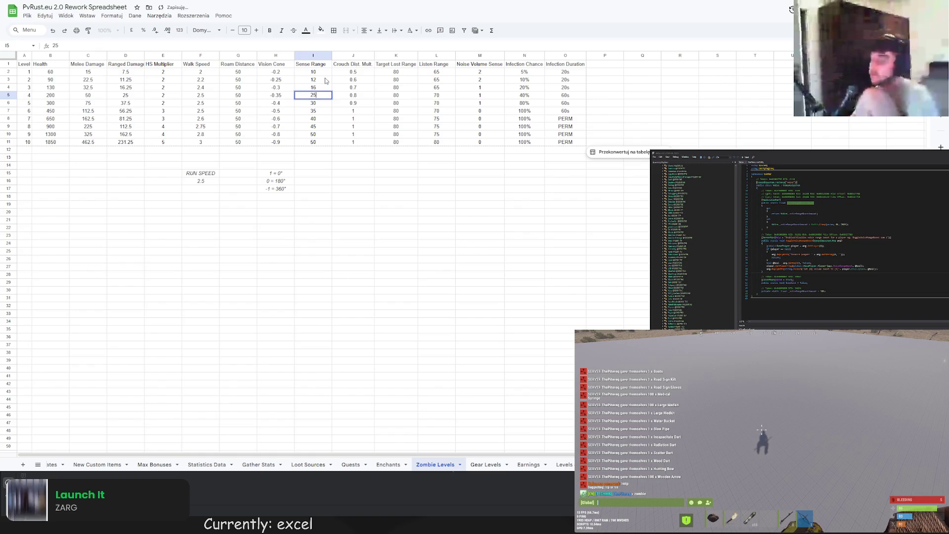
{"action": "key", "text": "BackSpace"}
{"action": "type", "text": "20"}
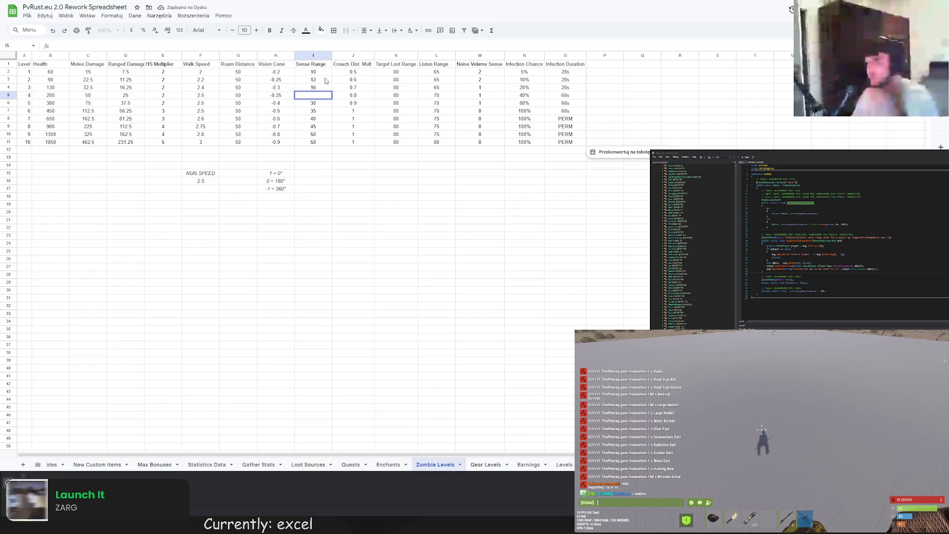
{"action": "key", "text": "Return"}
{"action": "type", "text": "3"}
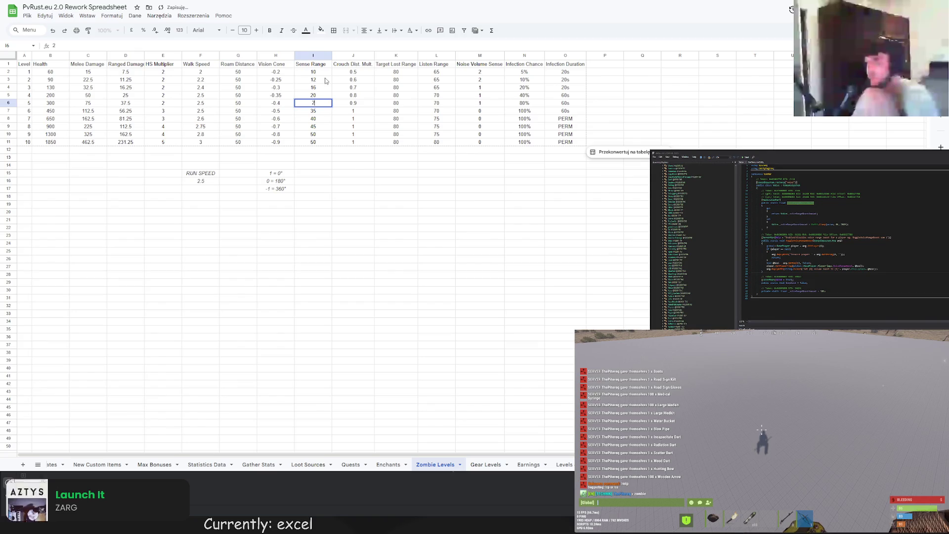
{"action": "type", "text": "5"}
{"action": "key", "text": "Return"}
{"action": "type", "text": "3"}
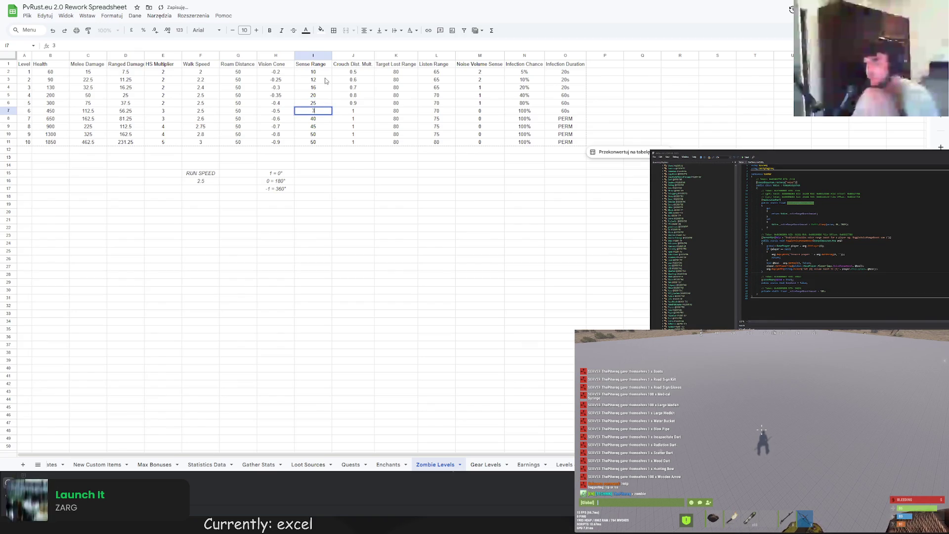
{"action": "type", "text": "0"}
{"action": "key", "text": "Return"}
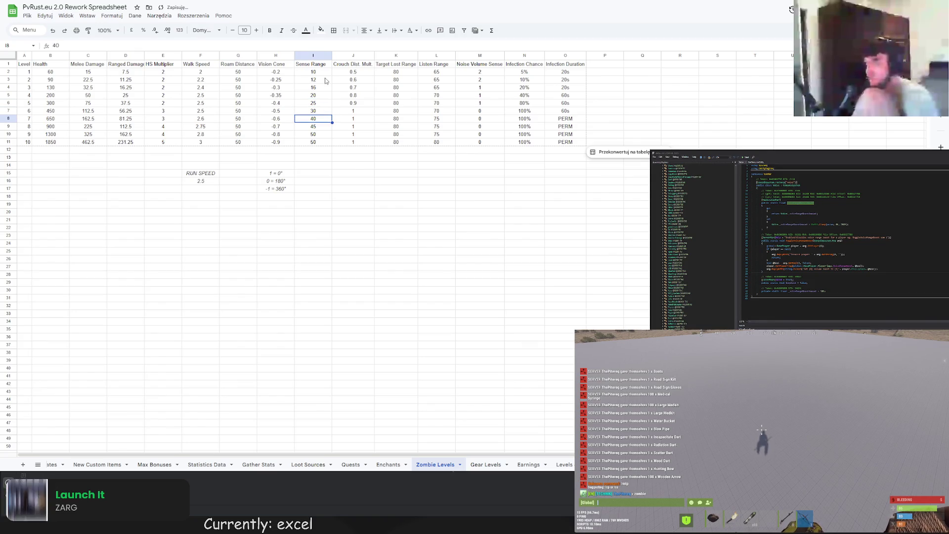
- Replace level 2's Sense Range with a formula referencing level 1, giving 11
{"action": "key", "text": "Up"}
{"action": "key", "text": "Up"}
{"action": "key", "text": "Up"}
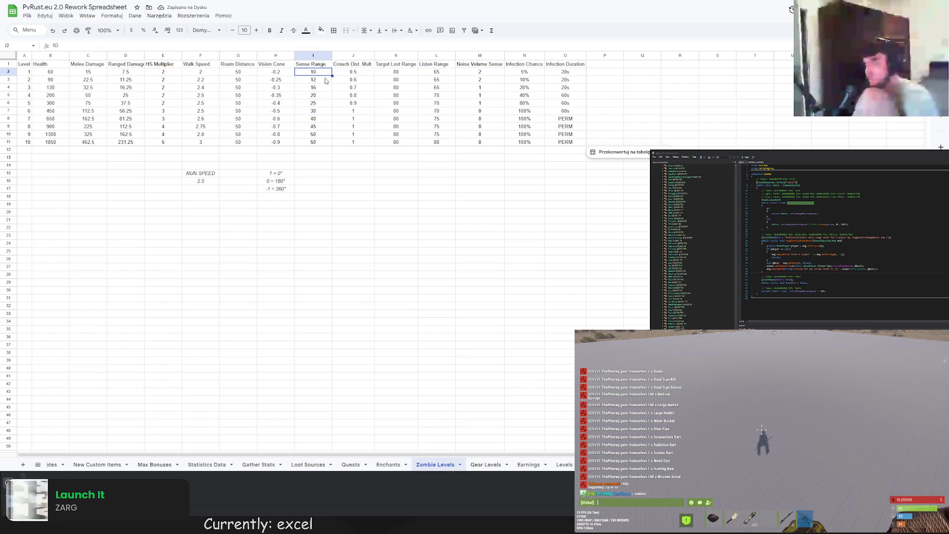
{"action": "key", "text": "Down"}
{"action": "key", "text": "BackSpace"}
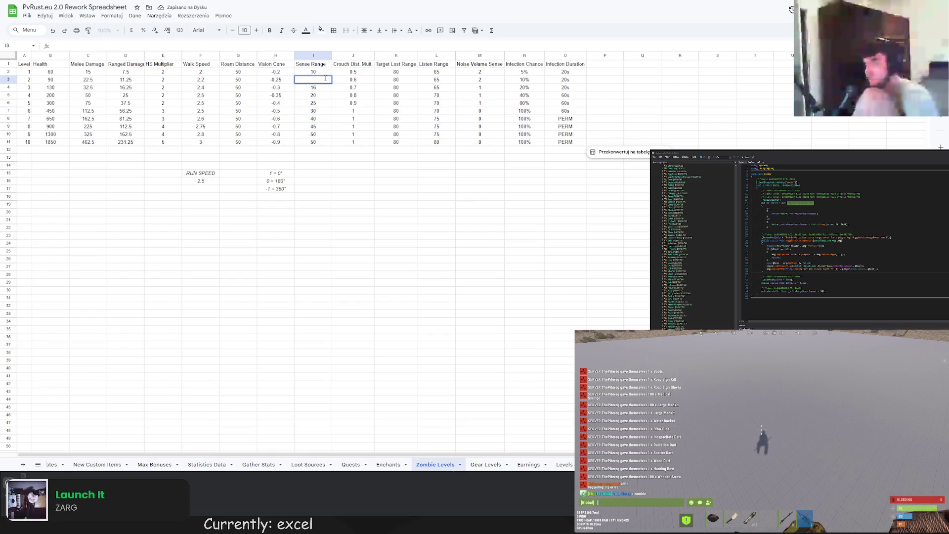
{"action": "type", "text": "="}
{"action": "left_click", "coordinate": [318, 73]}
{"action": "type", "text": "&"}
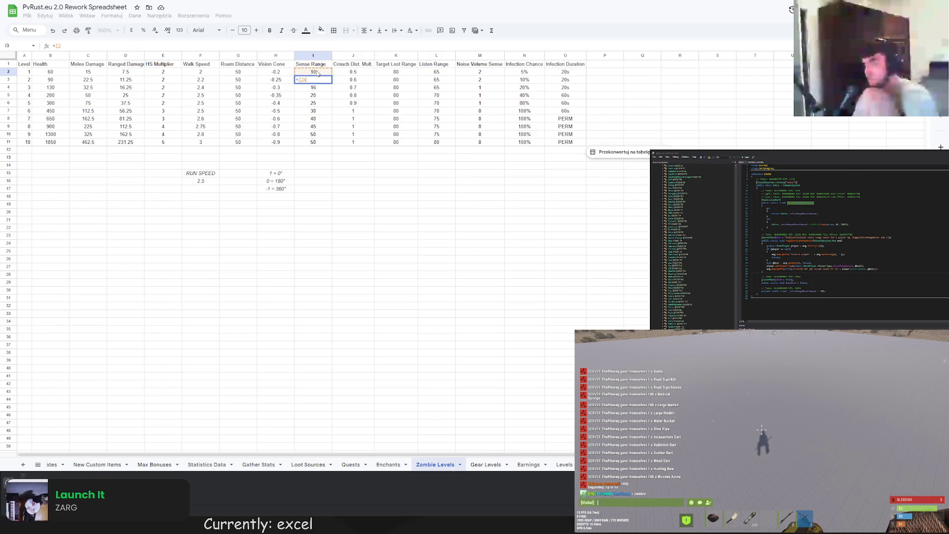
{"action": "key", "text": "BackSpace"}
{"action": "type", "text": "+1"}
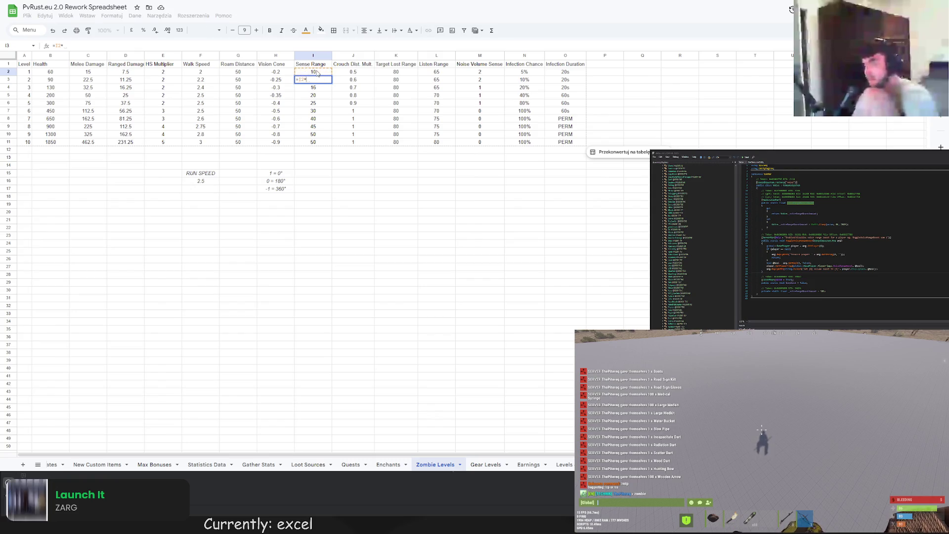
{"action": "key", "text": "Return"}
{"action": "left_click", "coordinate": [313, 79]}
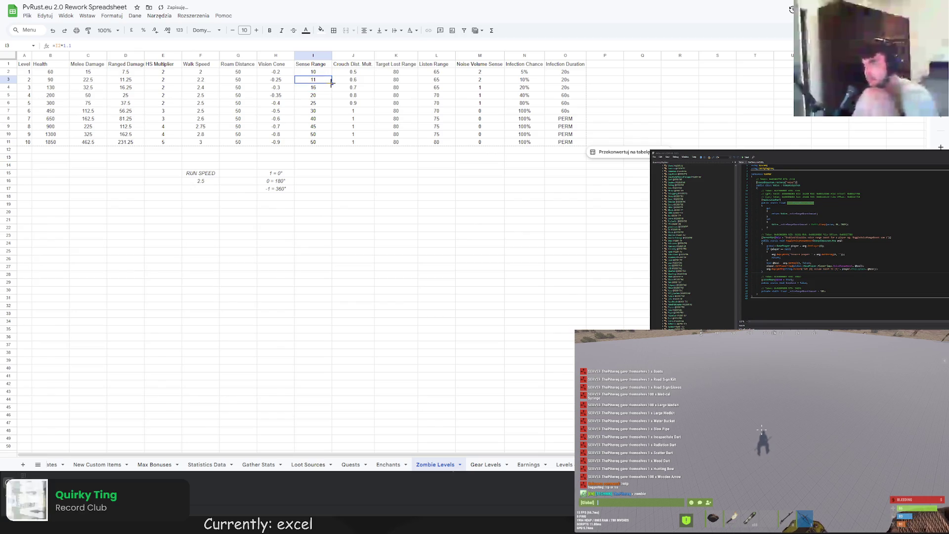
- Change the level-2 Sense Range formula to a 1.15 multiplier and fill it down to level 10
{"action": "left_click_drag", "start_coordinate": [332, 83], "coordinate": [329, 146]}
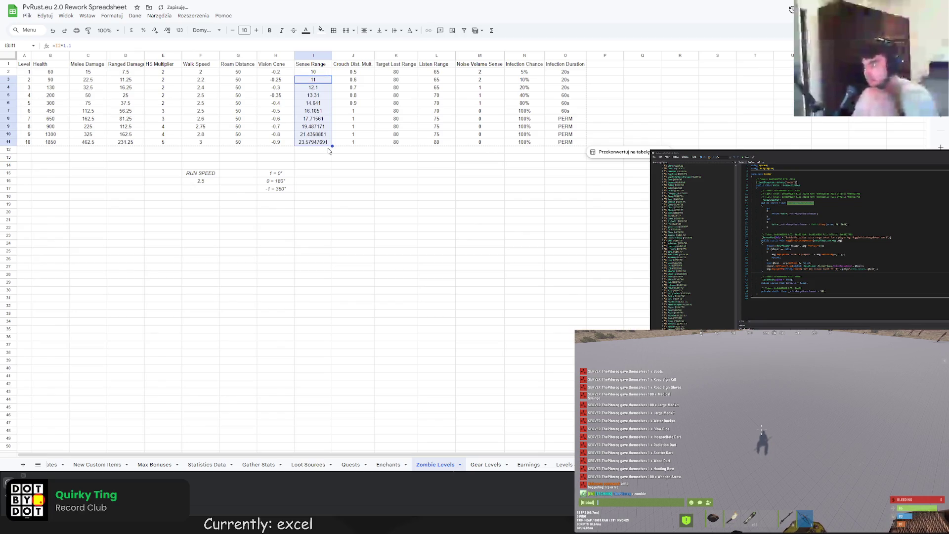
{"action": "left_click", "coordinate": [318, 85]}
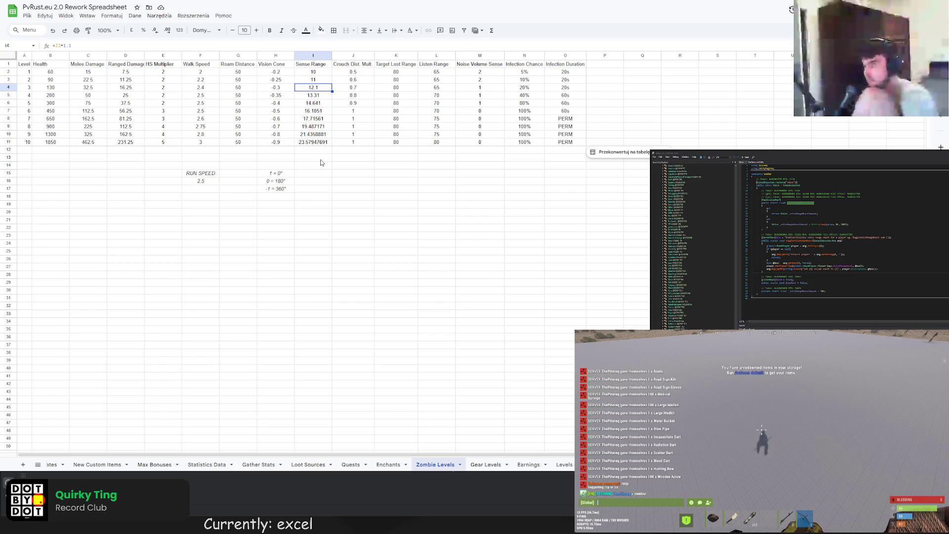
{"action": "key", "text": "Up"}
{"action": "left_click", "coordinate": [184, 45]}
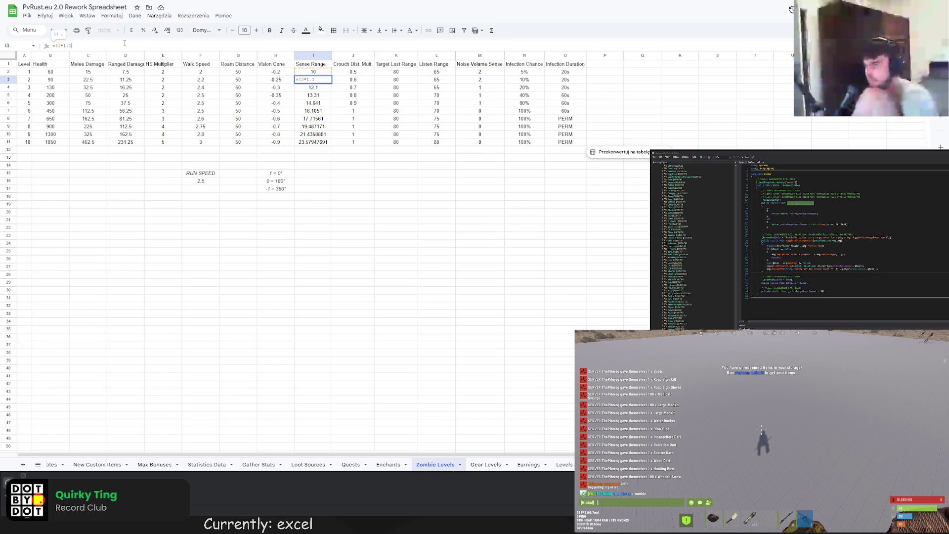
{"action": "type", "text": "5"}
{"action": "key", "text": "Return"}
{"action": "left_click", "coordinate": [329, 81]}
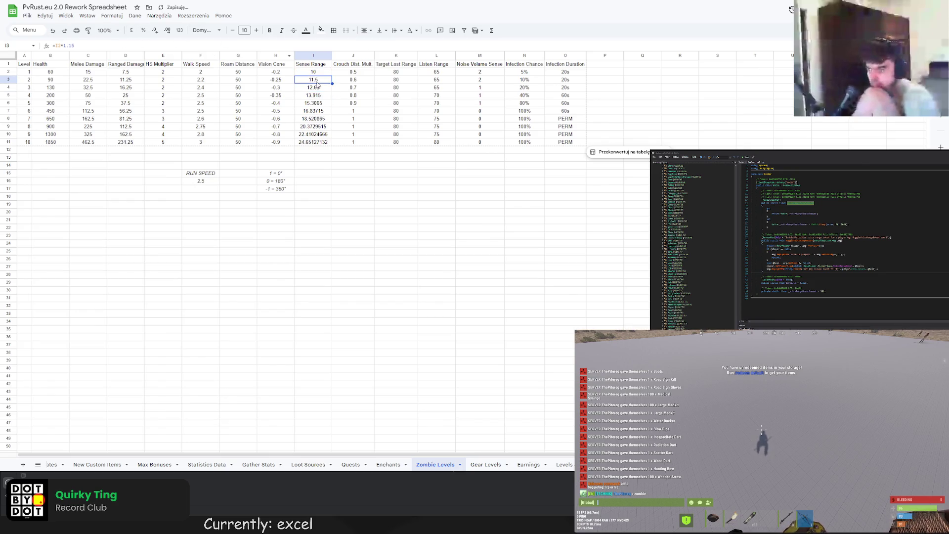
{"action": "left_click_drag", "start_coordinate": [333, 83], "coordinate": [329, 146]}
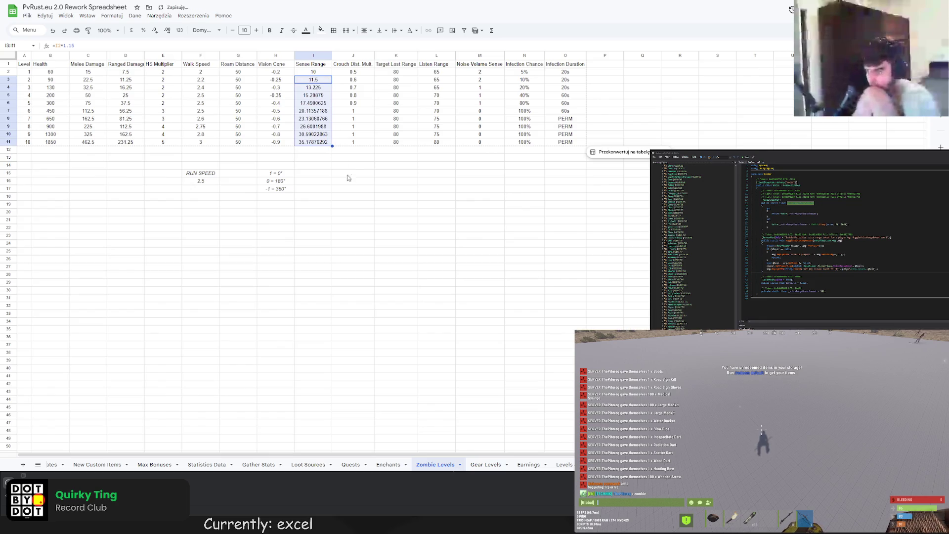
{"action": "left_click", "coordinate": [353, 197]}
{"action": "left_click", "coordinate": [324, 81]}
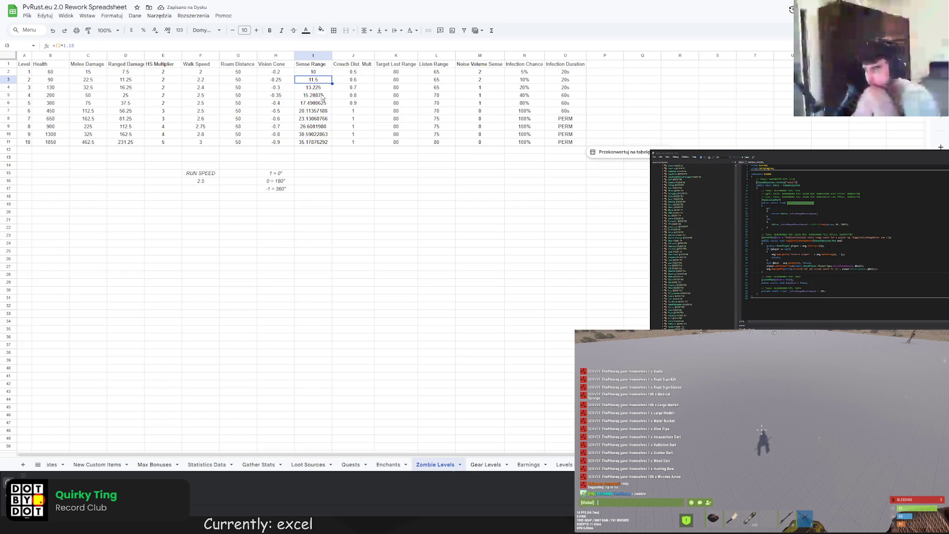
- Overwrite Sense Range for levels 3–6 with rounded values 13, 15, 17.25 and 20
{"action": "left_click", "coordinate": [321, 86]}
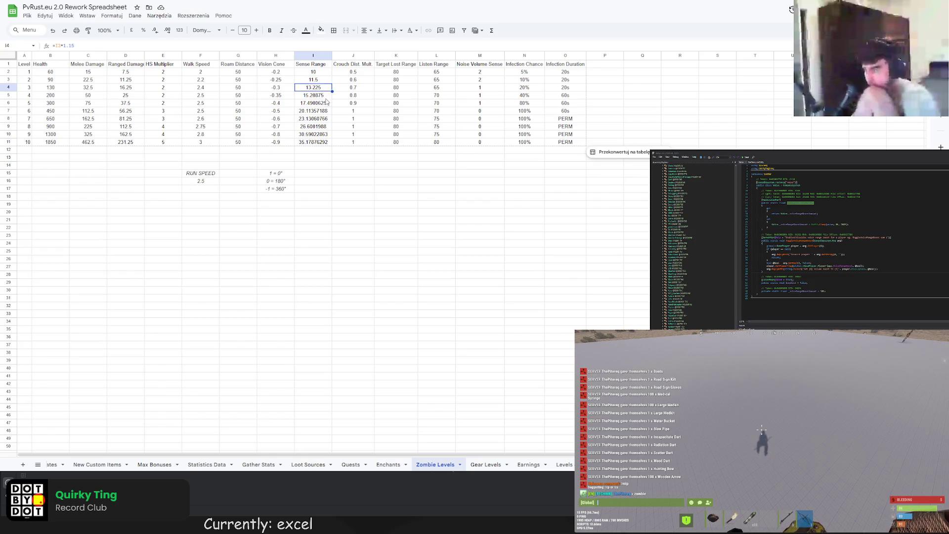
{"action": "type", "text": "13"}
{"action": "key", "text": "Return"}
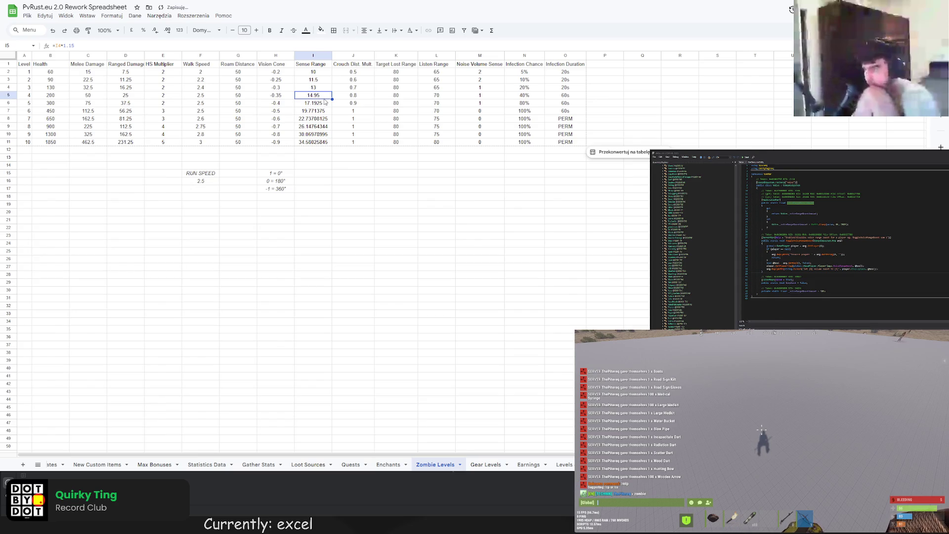
{"action": "type", "text": "15"}
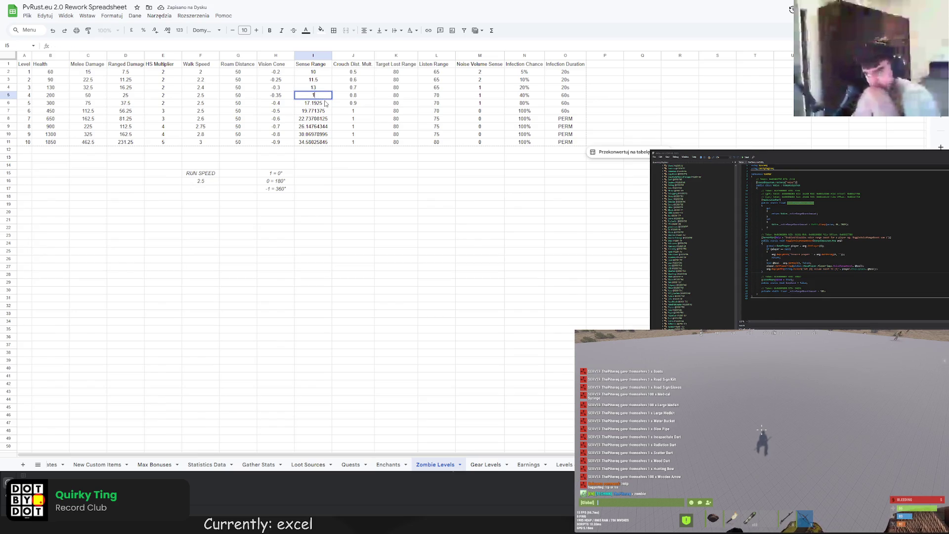
{"action": "key", "text": "Return"}
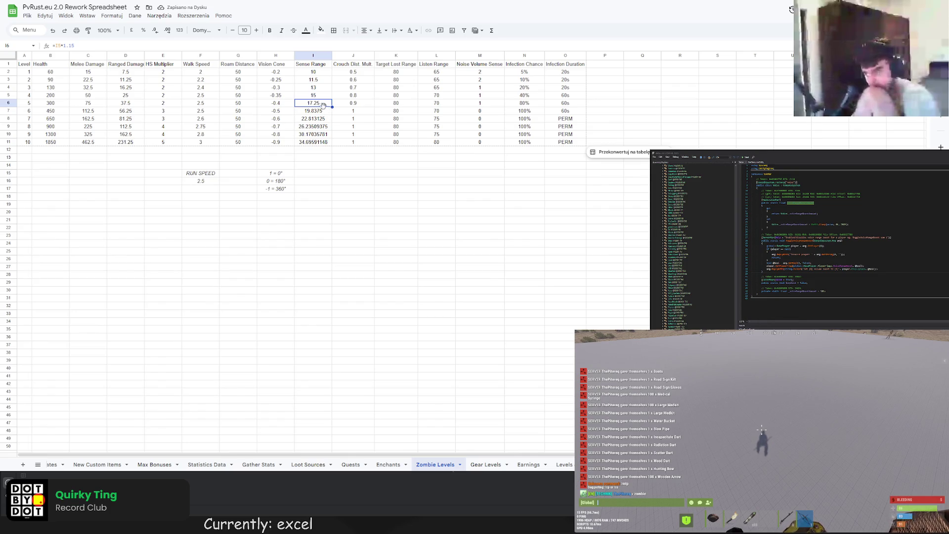
{"action": "type", "text": "17.25"}
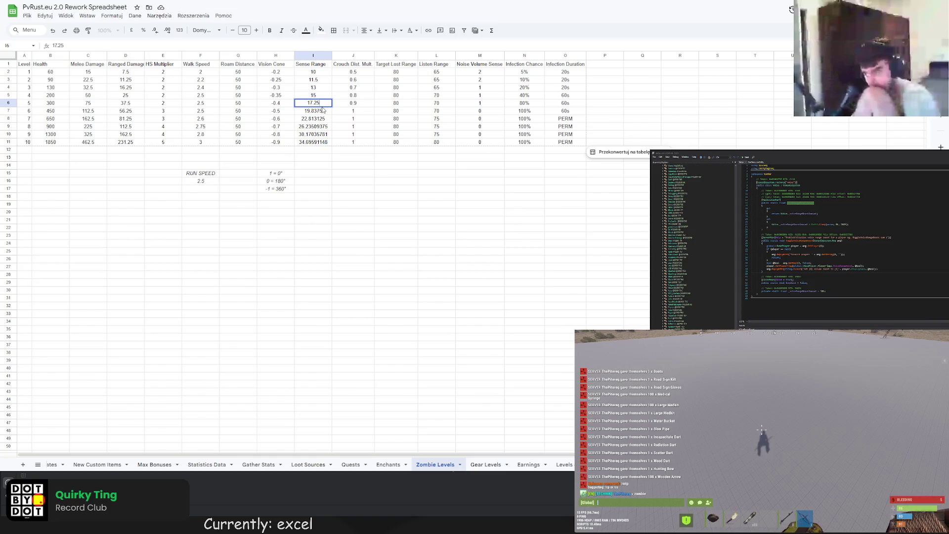
{"action": "key", "text": "Return"}
{"action": "type", "text": "20"}
{"action": "key", "text": "Return"}
{"action": "type", "text": "23"}
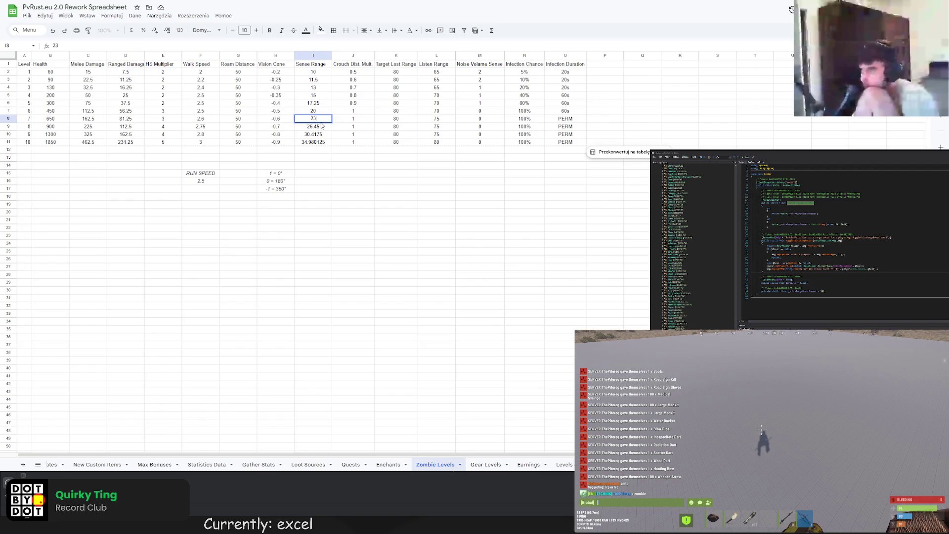
- Overwrite Sense Range for levels 8–10 with 26.5, 30 and 35
{"action": "left_click", "coordinate": [324, 129]}
{"action": "type", "text": "26.5"}
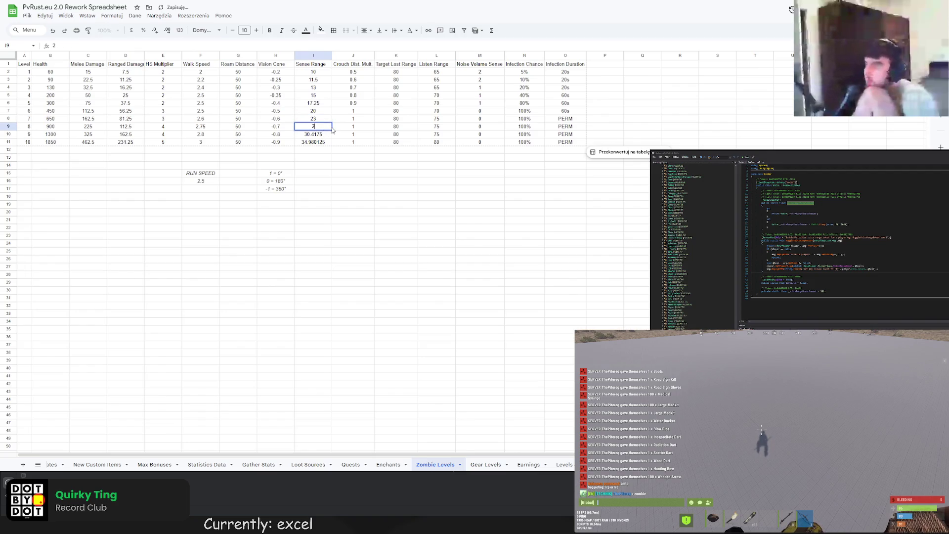
{"action": "key", "text": "Return"}
{"action": "type", "text": "30"}
{"action": "key", "text": "Return"}
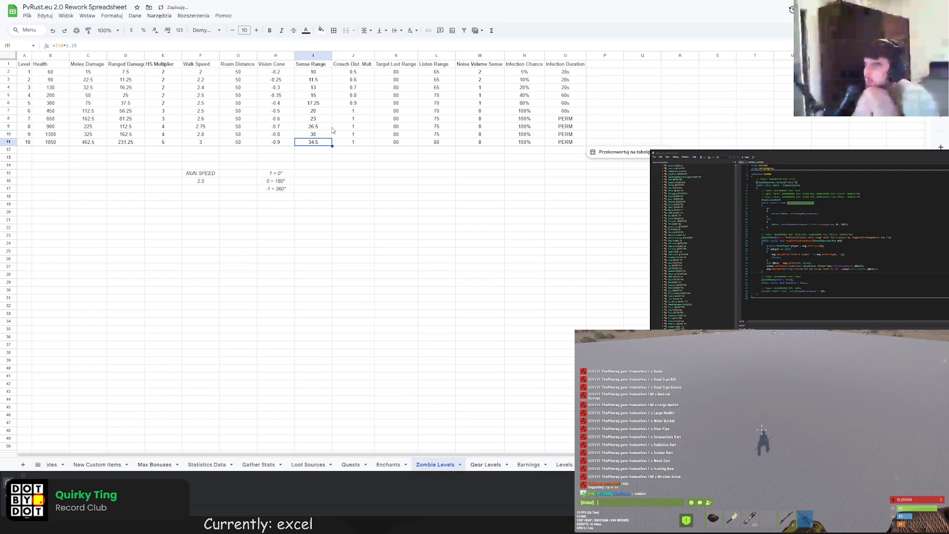
{"action": "type", "text": "35"}
{"action": "key", "text": "Return"}
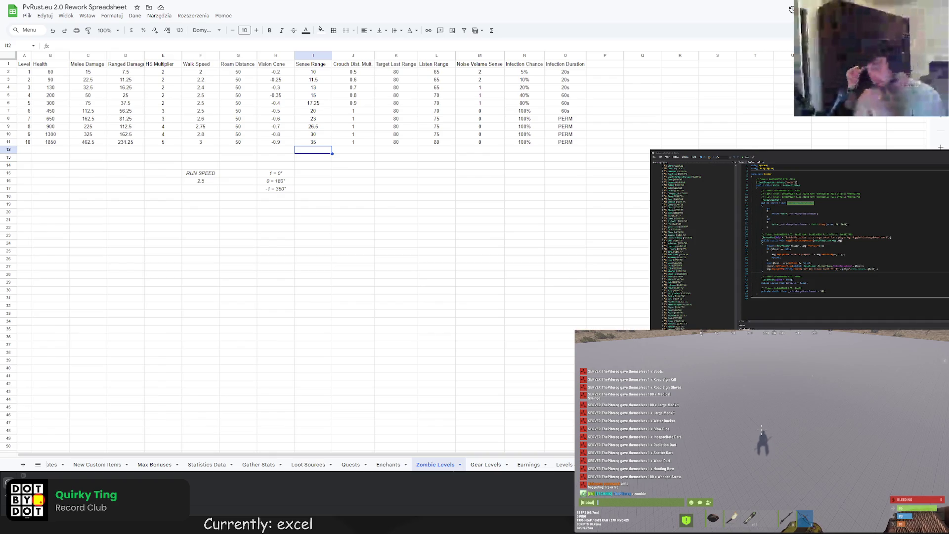
- Make the header row bold and centre-aligned
{"action": "left_click", "coordinate": [479, 205]}
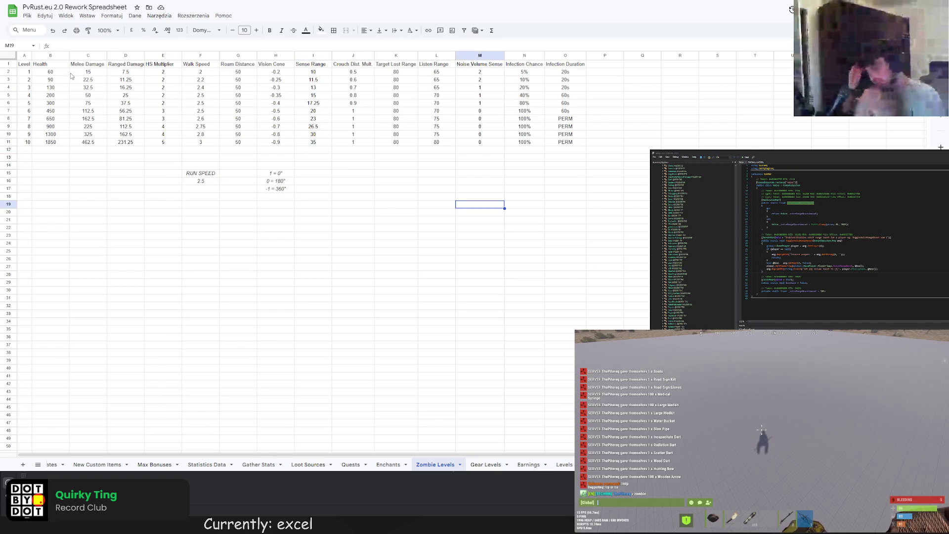
{"action": "left_click_drag", "start_coordinate": [25, 65], "coordinate": [568, 64]}
{"action": "key", "text": "ctrl+b"}
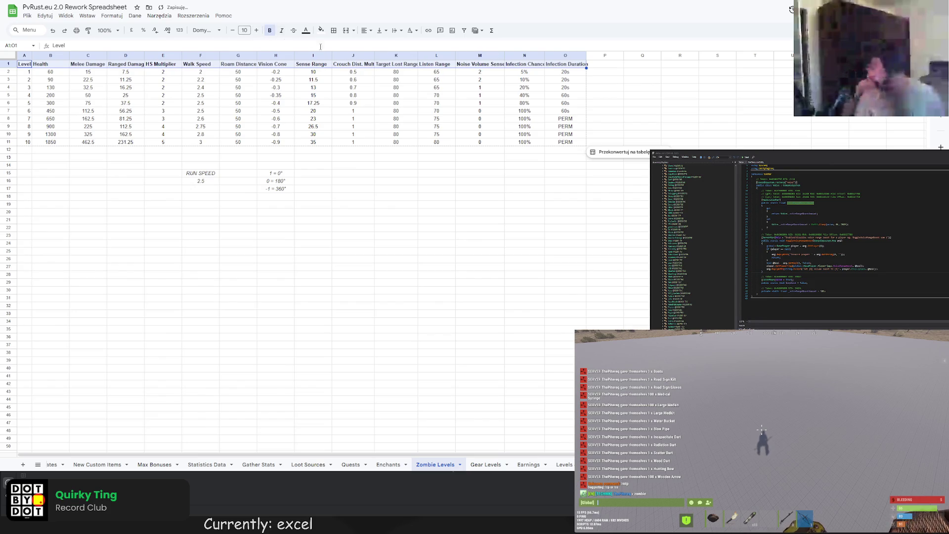
{"action": "left_click", "coordinate": [366, 30]}
{"action": "left_click", "coordinate": [379, 46]}
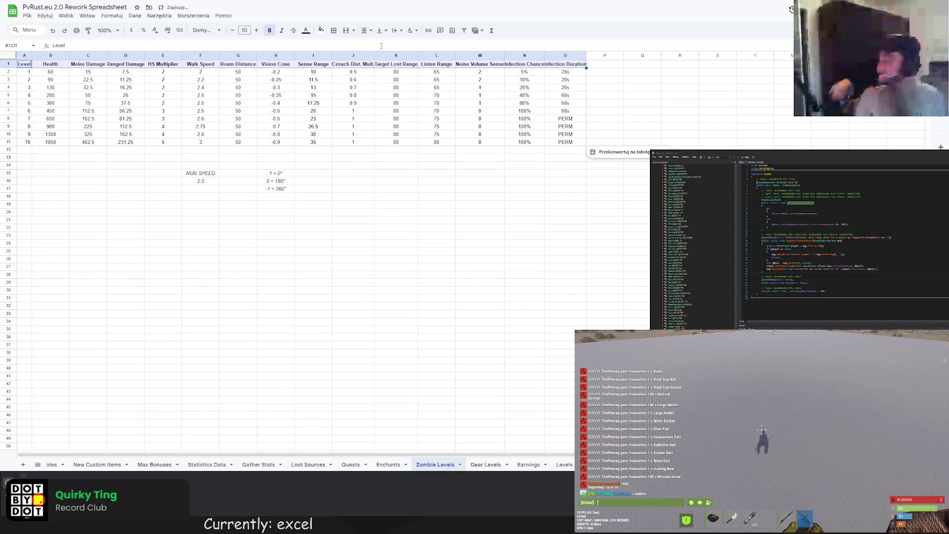
- Italicise the Level numbers in A2:A11
{"action": "left_click_drag", "start_coordinate": [29, 72], "coordinate": [28, 142]}
{"action": "key", "text": "ctrl+i"}
{"action": "left_click", "coordinate": [125, 188]}
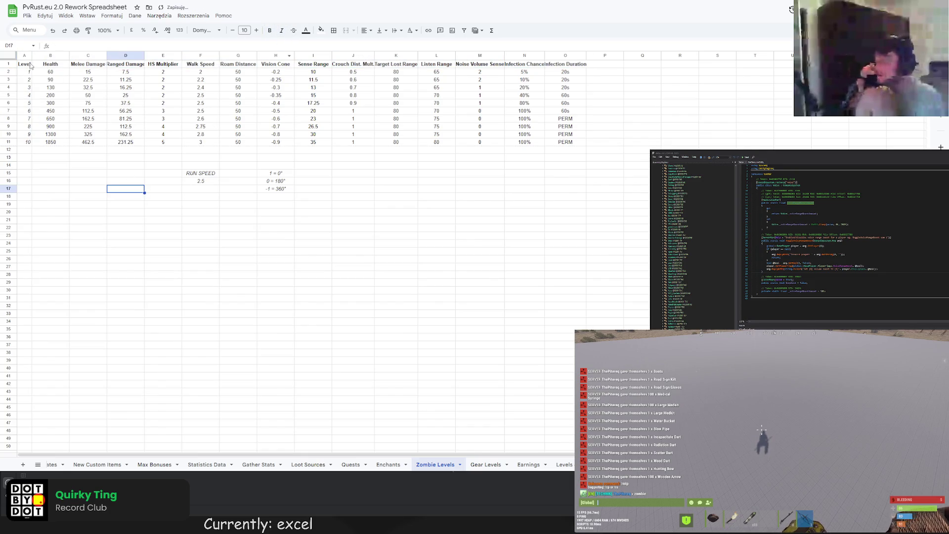
- Resize columns A, D and H so headers like Ranged Damage fit
{"action": "mouse_move", "coordinate": [33, 55]}
{"action": "left_mouse_down"}
{"action": "mouse_move", "coordinate": [70, 56]}
{"action": "mouse_move", "coordinate": [51, 56]}
{"action": "left_mouse_up"}
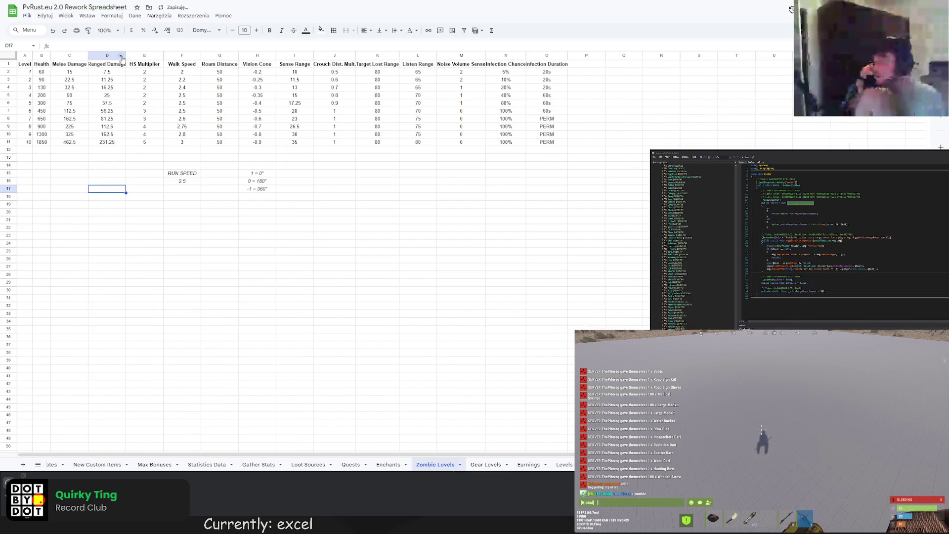
{"action": "left_click_drag", "start_coordinate": [126, 56], "coordinate": [195, 55]}
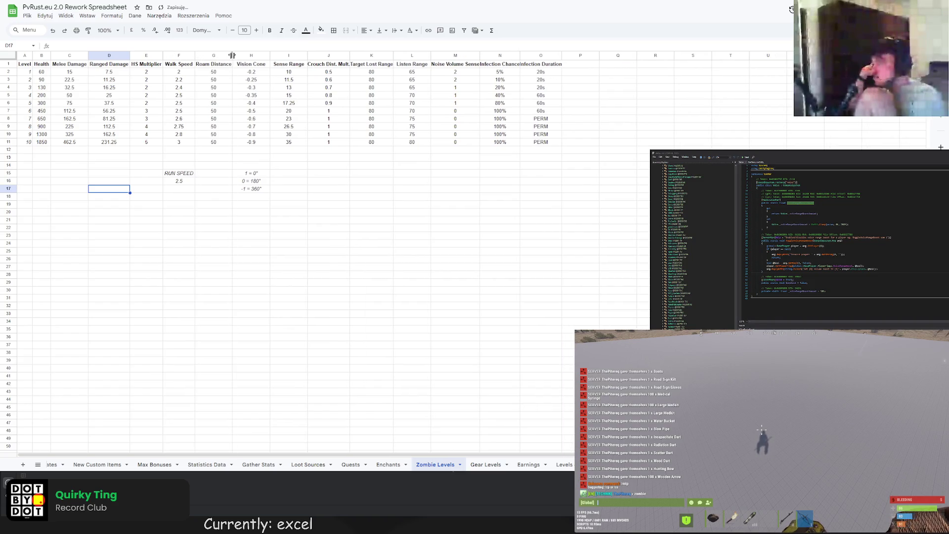
{"action": "left_click_drag", "start_coordinate": [270, 55], "coordinate": [564, 55]}
{"action": "left_click", "coordinate": [336, 55]}
{"action": "left_click", "coordinate": [614, 159]}
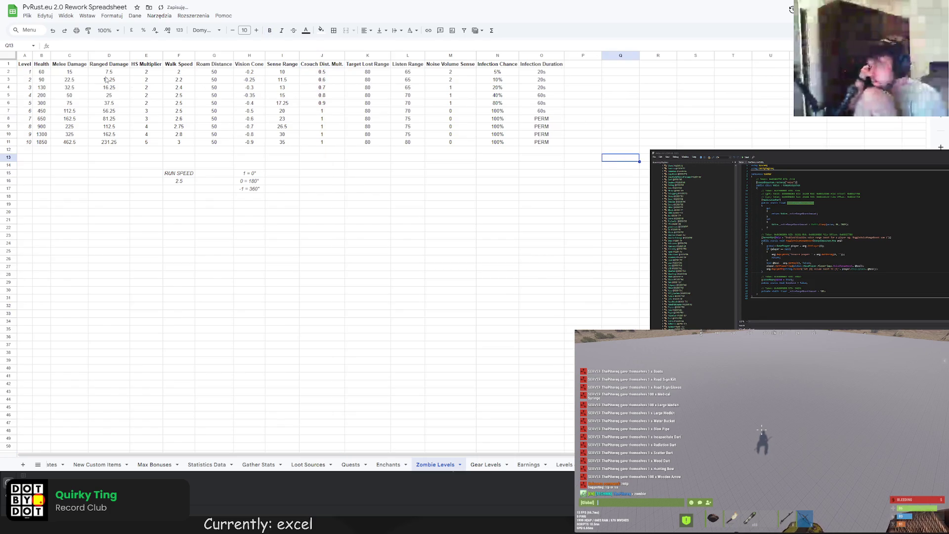
- Bold the header row and give it a fill colour
{"action": "left_click_drag", "start_coordinate": [24, 64], "coordinate": [544, 63]}
{"action": "key", "text": "ctrl+b"}
{"action": "left_click", "coordinate": [321, 30]}
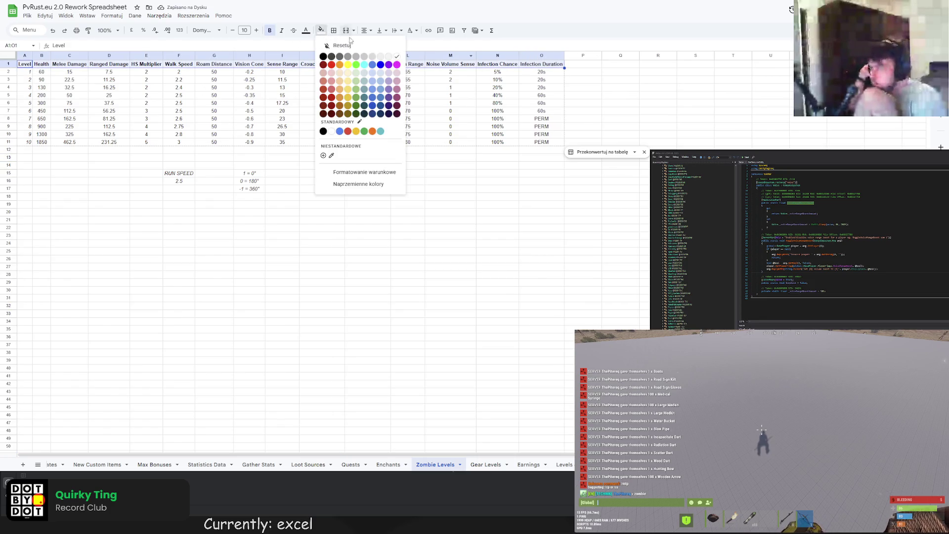
{"action": "left_click", "coordinate": [372, 56]}
{"action": "left_click", "coordinate": [465, 212]}
- Shade the RUN SPEED cells and the angle notes H15:H17 grey
{"action": "left_click", "coordinate": [179, 175]}
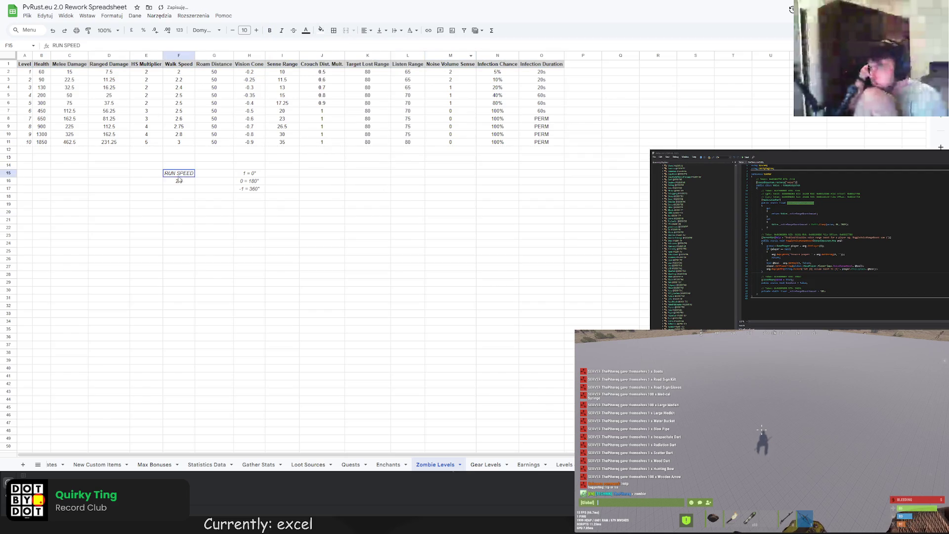
{"action": "left_click_drag", "start_coordinate": [179, 180], "coordinate": [181, 182]}
{"action": "left_click", "coordinate": [321, 30]}
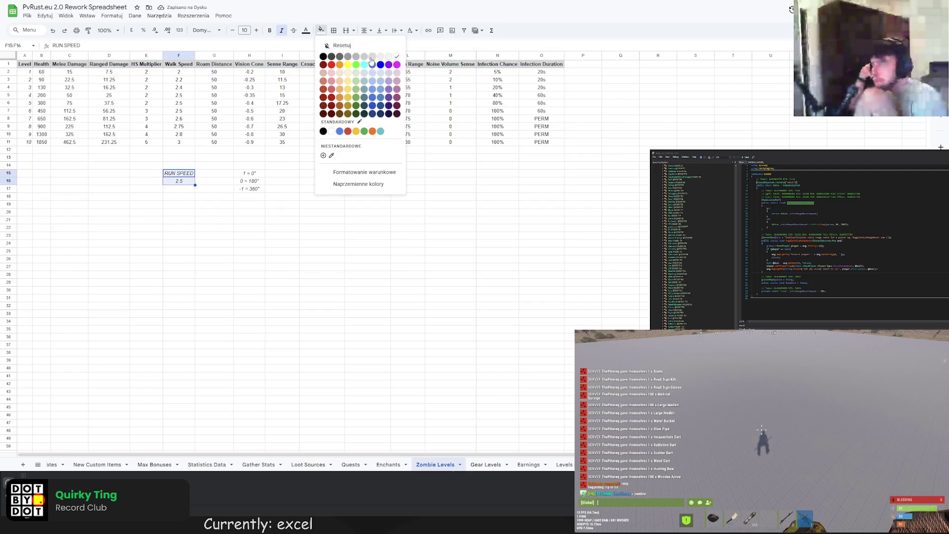
{"action": "left_click", "coordinate": [373, 56]}
{"action": "left_click", "coordinate": [321, 196]}
{"action": "left_click_drag", "start_coordinate": [249, 173], "coordinate": [249, 189]}
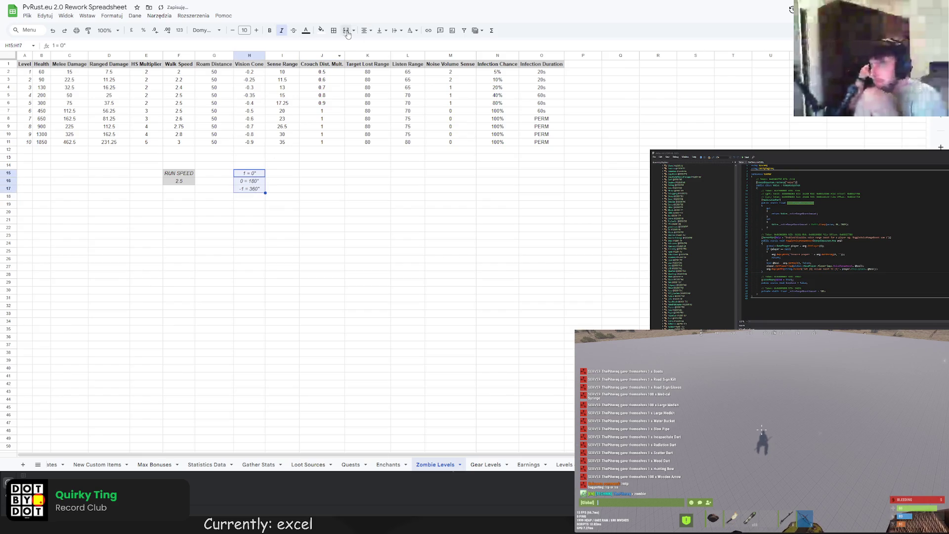
{"action": "left_click", "coordinate": [321, 30]}
{"action": "left_click", "coordinate": [372, 56]}
{"action": "left_click", "coordinate": [367, 166]}
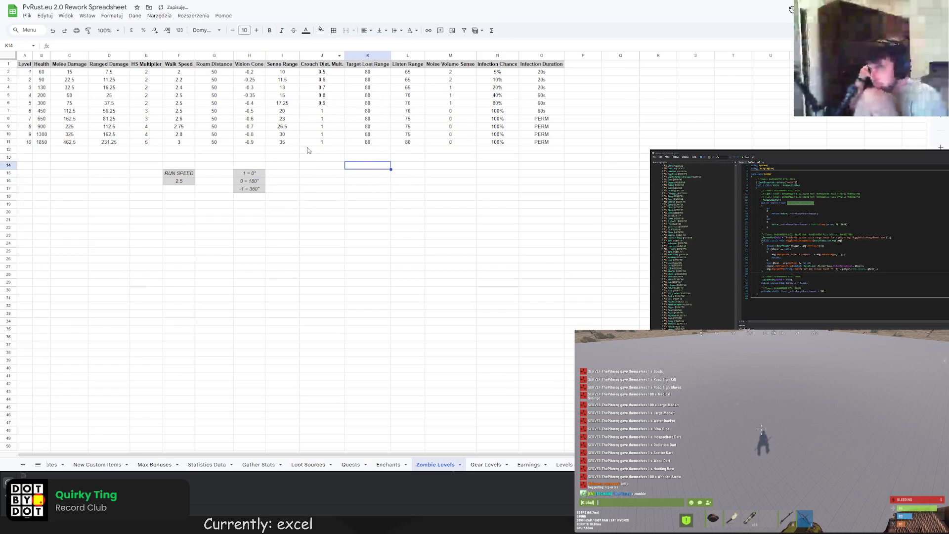
- Give the Level numbers A2:A11 a light green fill
{"action": "left_click_drag", "start_coordinate": [28, 72], "coordinate": [28, 142]}
{"action": "left_click", "coordinate": [321, 30]}
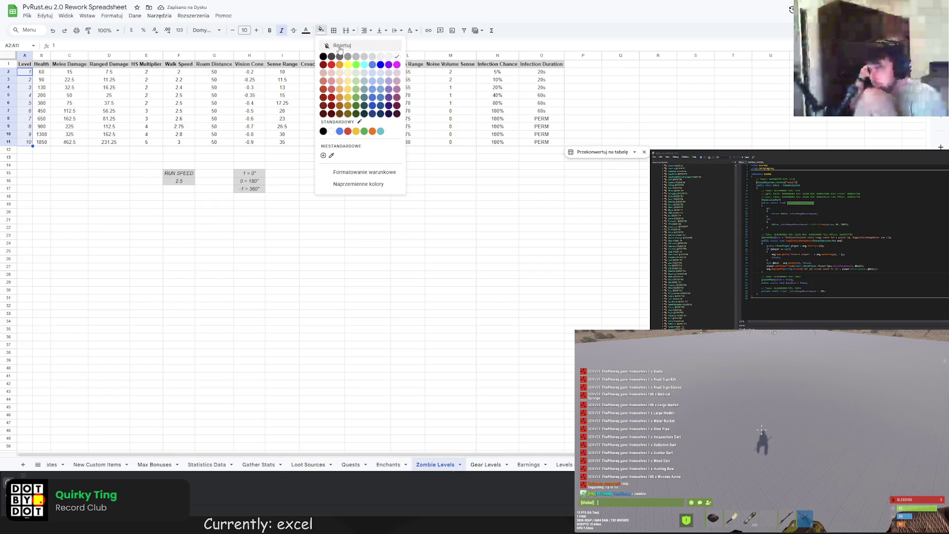
{"action": "left_click", "coordinate": [356, 72]}
{"action": "left_click", "coordinate": [381, 211]}
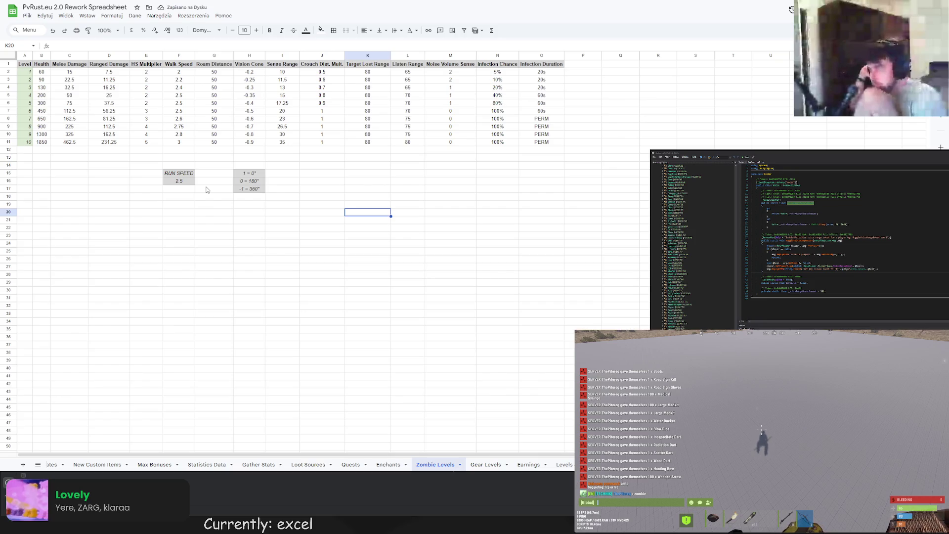
{"action": "left_click", "coordinate": [530, 228]}
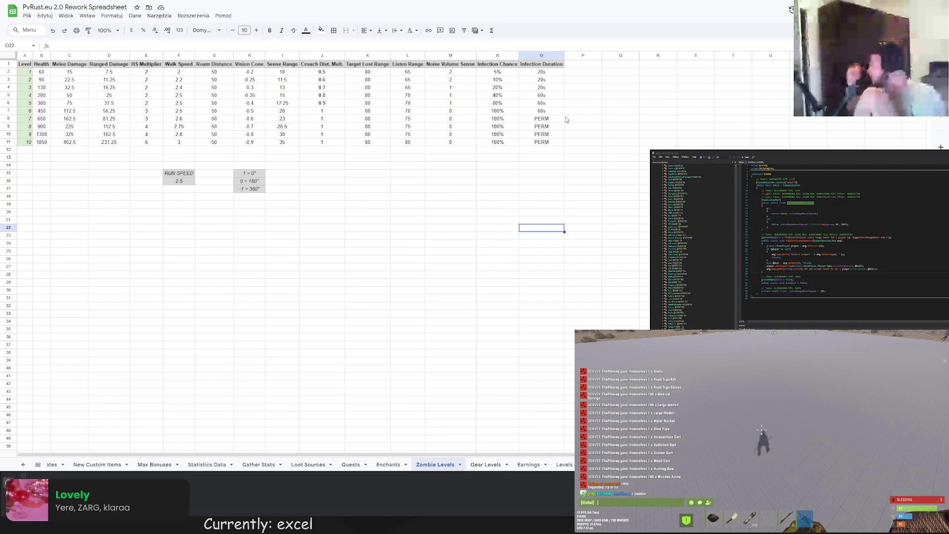
- Select cell P1, just past Infection Duration, for a new column header
{"action": "left_click", "coordinate": [584, 64]}
{"action": "type", "text": "Reco"}
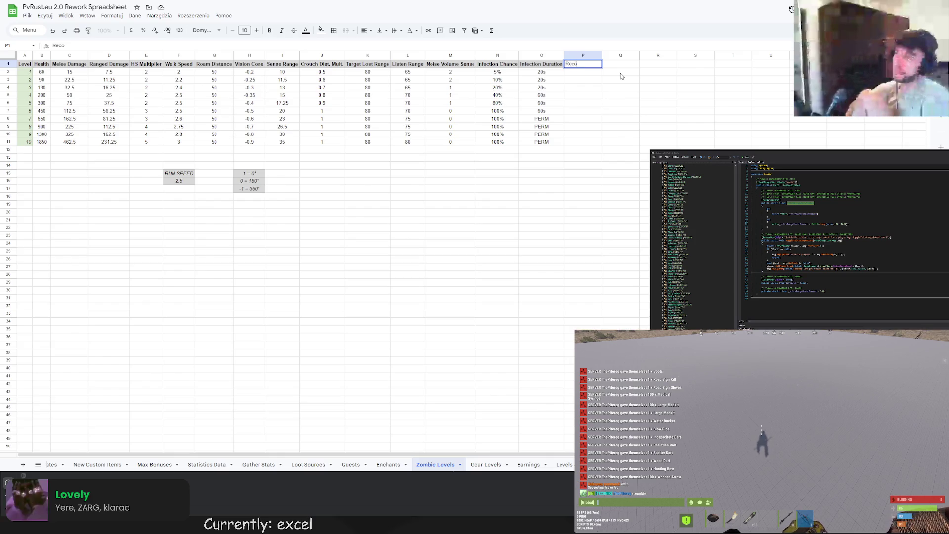
- Complete the 'Recom. Dmg. Mult.' header in P1, make it bold italic, and widen column P
{"action": "type", "text": "m. D"}
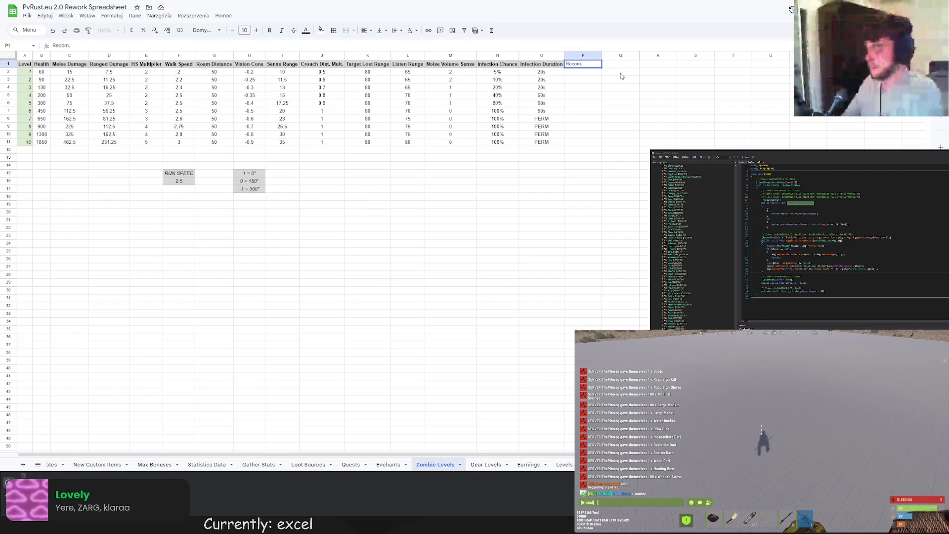
{"action": "type", "text": "mg."}
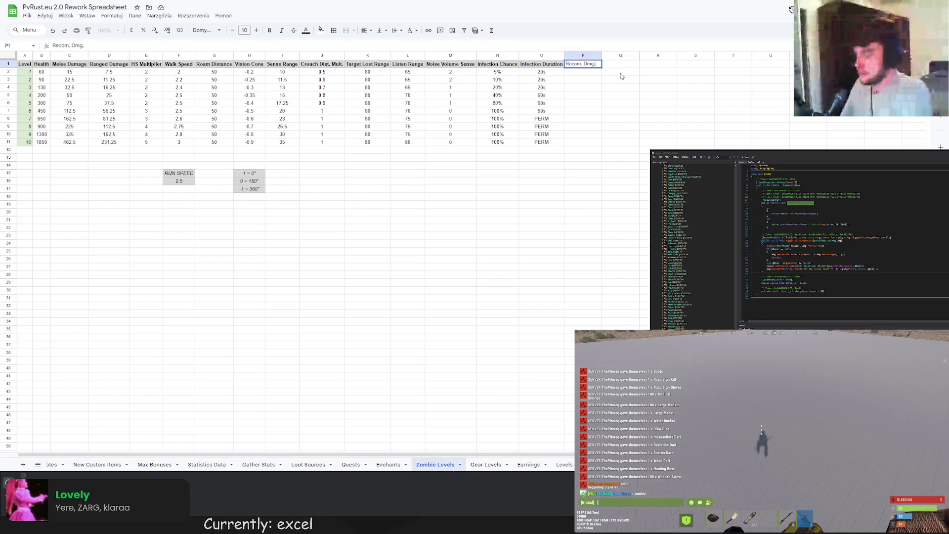
{"action": "type", "text": " Mult."}
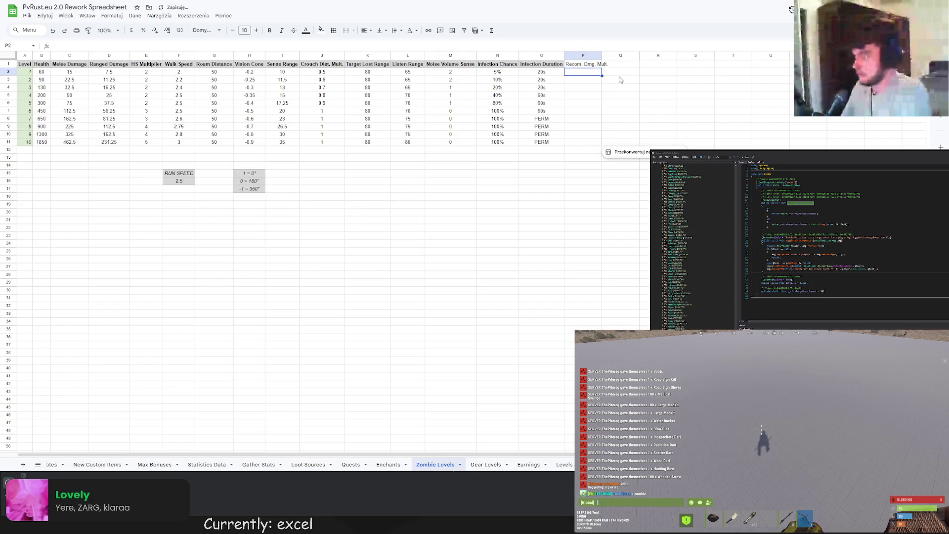
{"action": "left_click", "coordinate": [585, 68]}
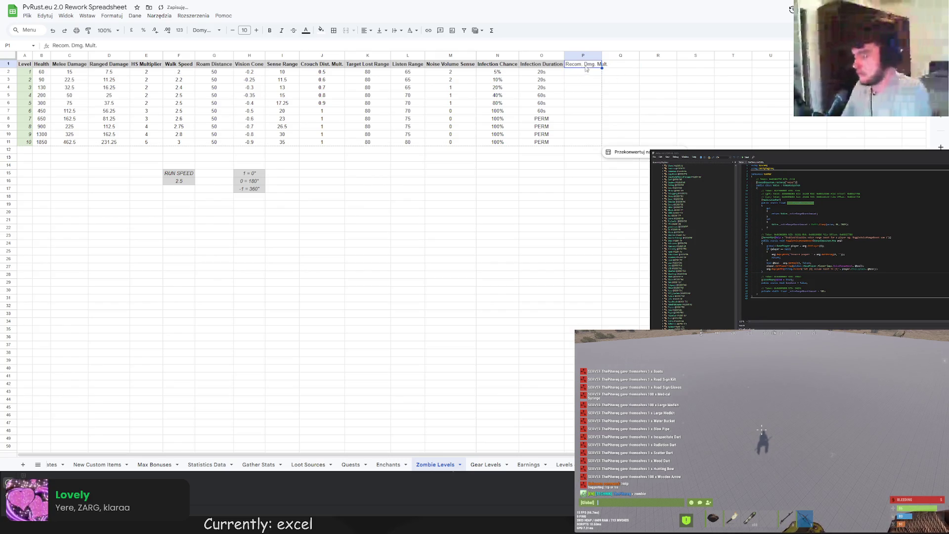
{"action": "left_click", "coordinate": [282, 31]}
{"action": "left_click", "coordinate": [269, 30]}
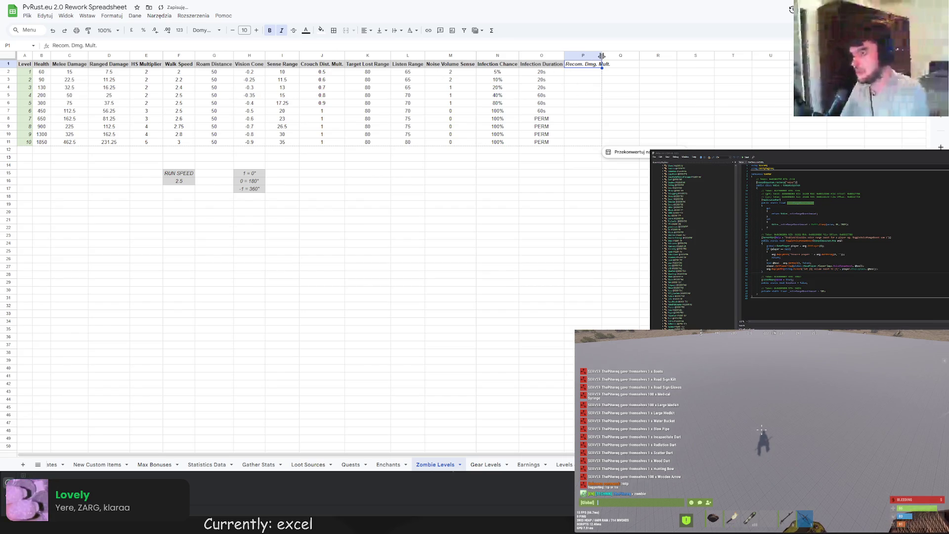
{"action": "left_click_drag", "start_coordinate": [602, 55], "coordinate": [612, 55]}
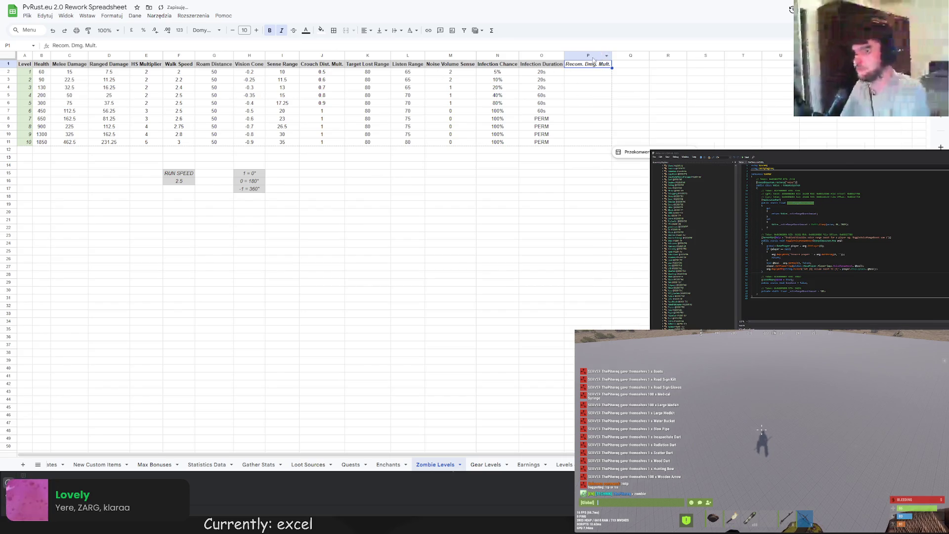
- Enter =B2/100/E2 in P2 and autofill it through P11, giving 0.3 to 3.7
{"action": "left_click", "coordinate": [321, 30]}
{"action": "left_click", "coordinate": [631, 95]}
{"action": "left_click", "coordinate": [579, 73]}
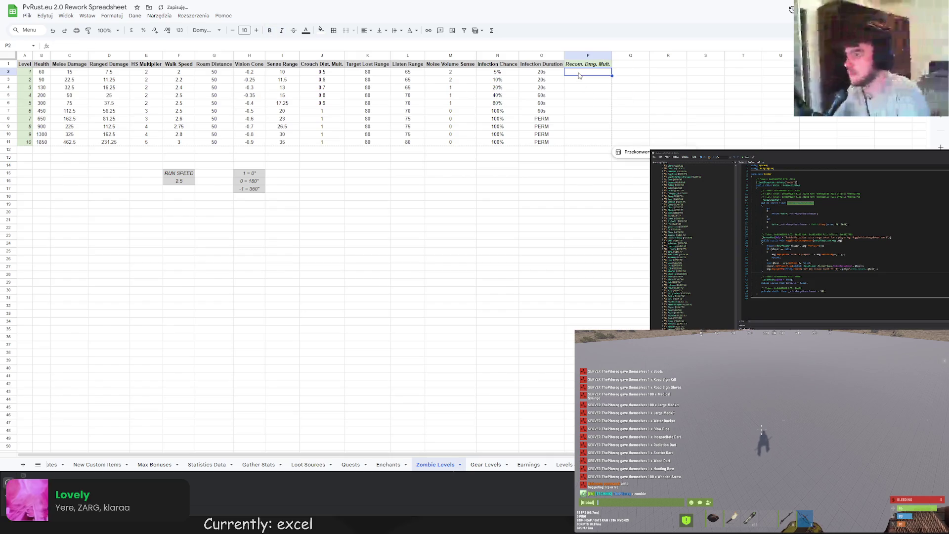
{"action": "type", "text": "="}
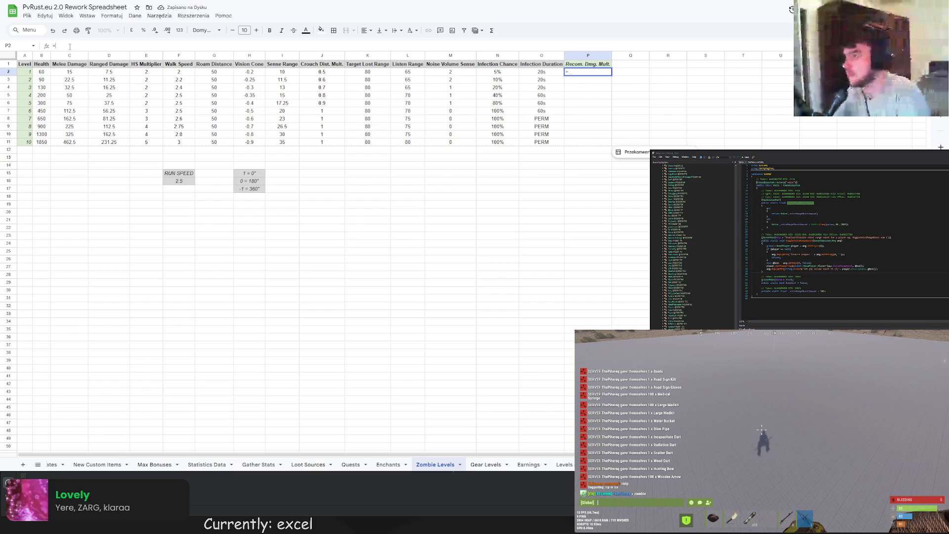
{"action": "type", "text": "100/"}
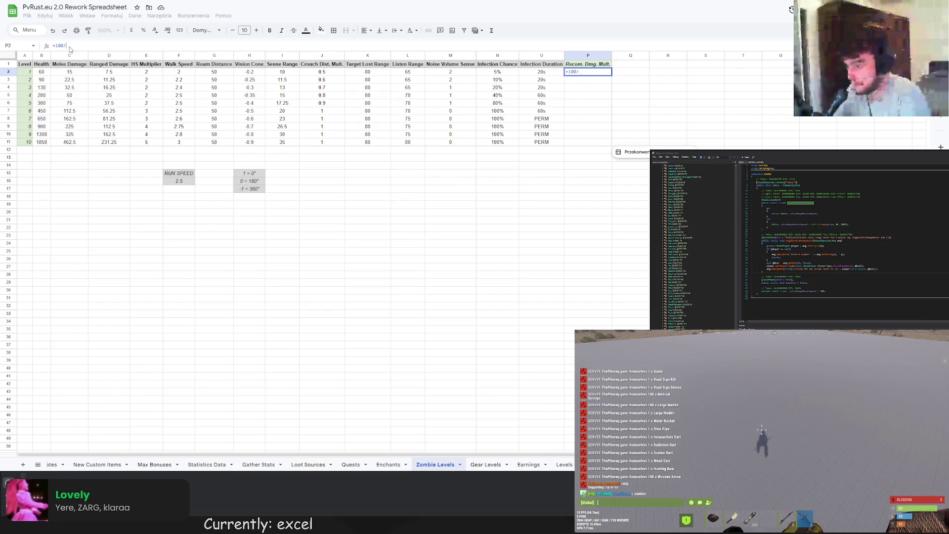
{"action": "left_click", "coordinate": [42, 72]}
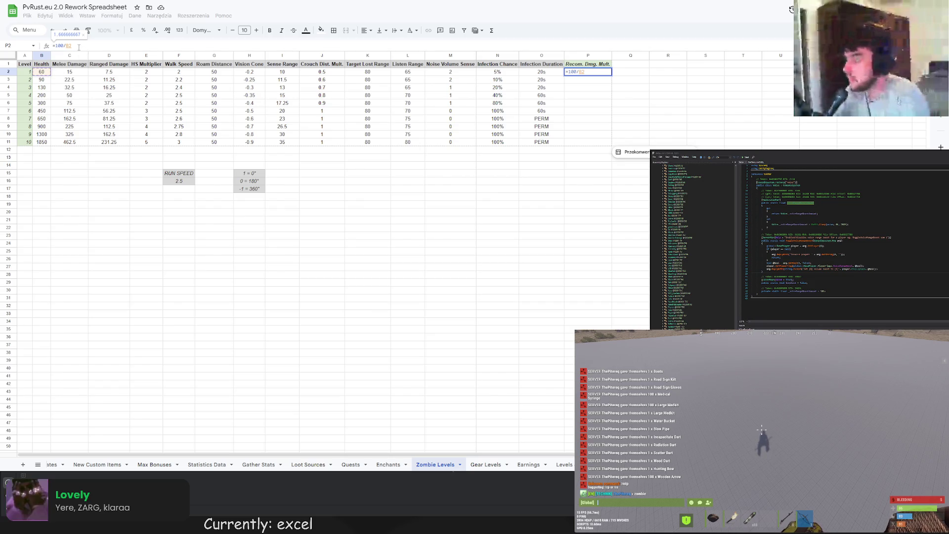
{"action": "key", "text": "BackSpace"}
{"action": "key", "text": "BackSpace"}
{"action": "type", "text": "B2"}
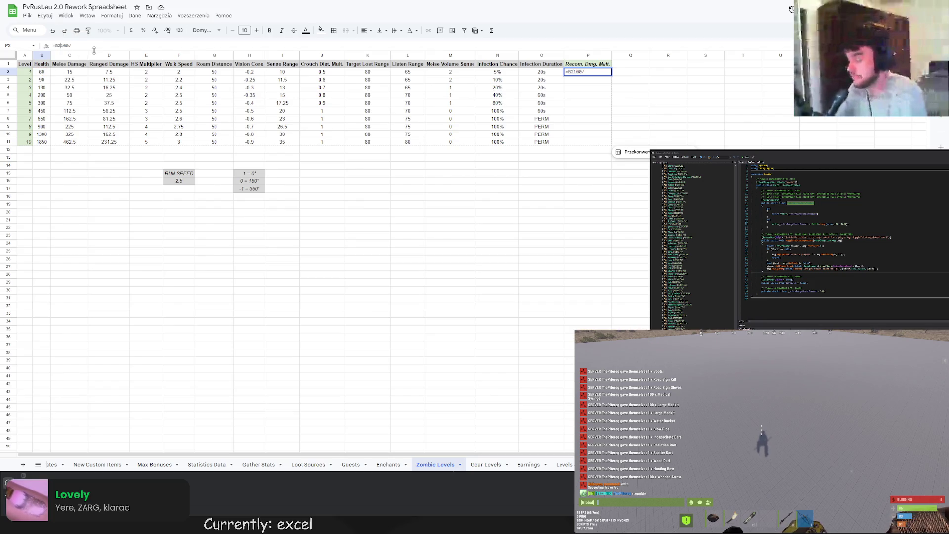
{"action": "type", "text": "/"}
{"action": "left_click", "coordinate": [100, 45]}
{"action": "key", "text": "BackSpace"}
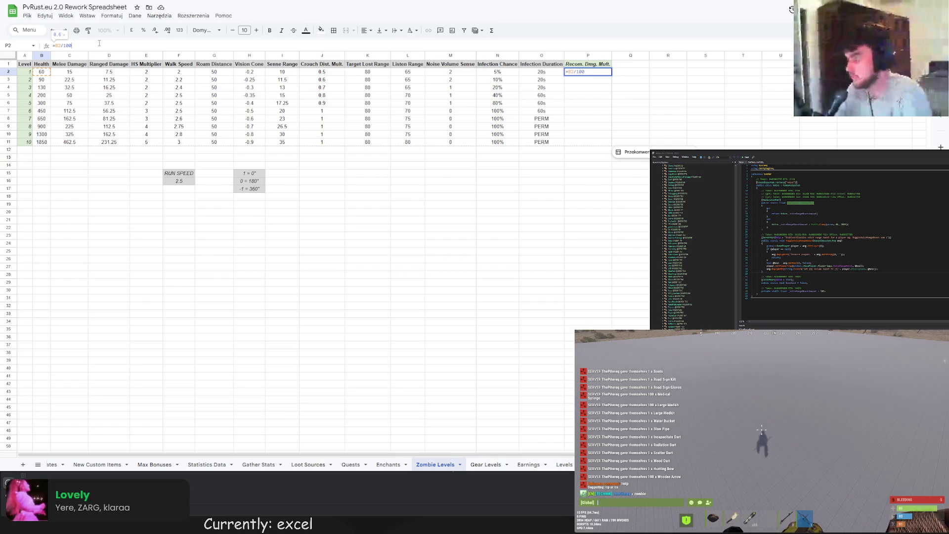
{"action": "type", "text": "/"}
{"action": "left_click", "coordinate": [149, 73]}
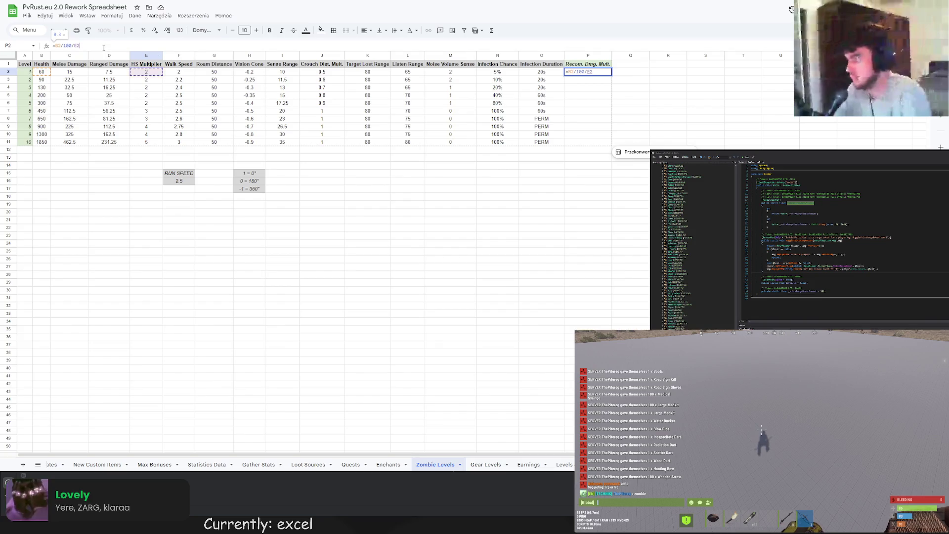
{"action": "key", "text": "Return"}
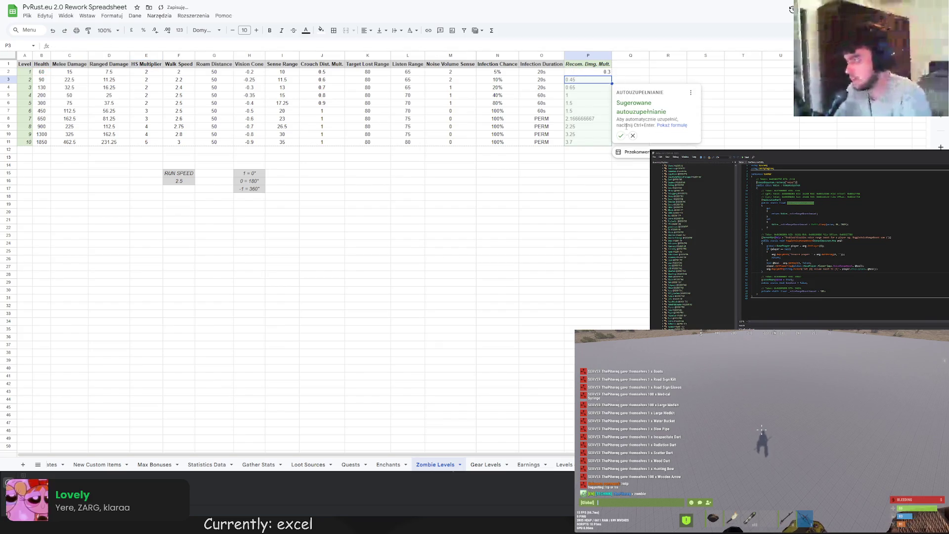
{"action": "left_click", "coordinate": [620, 136]}
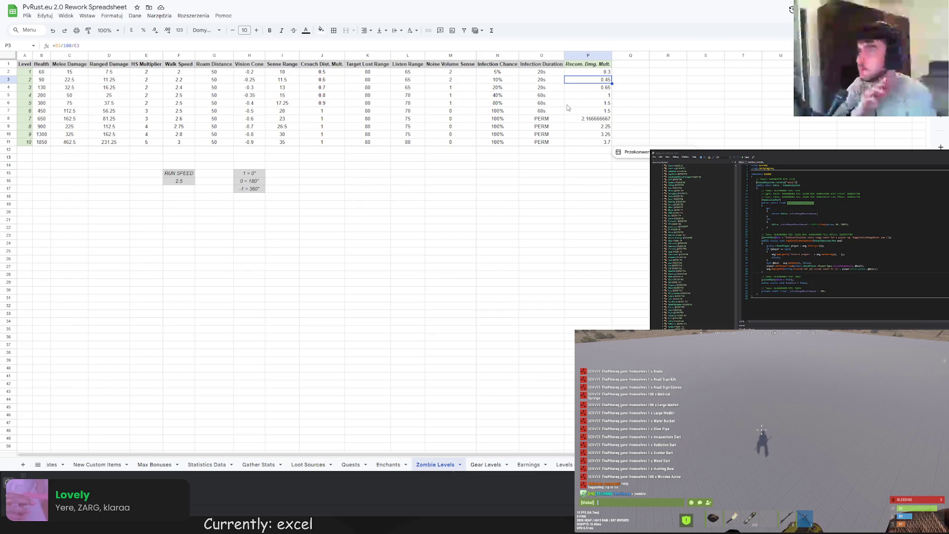
{"action": "left_click_drag", "start_coordinate": [593, 72], "coordinate": [597, 144]}
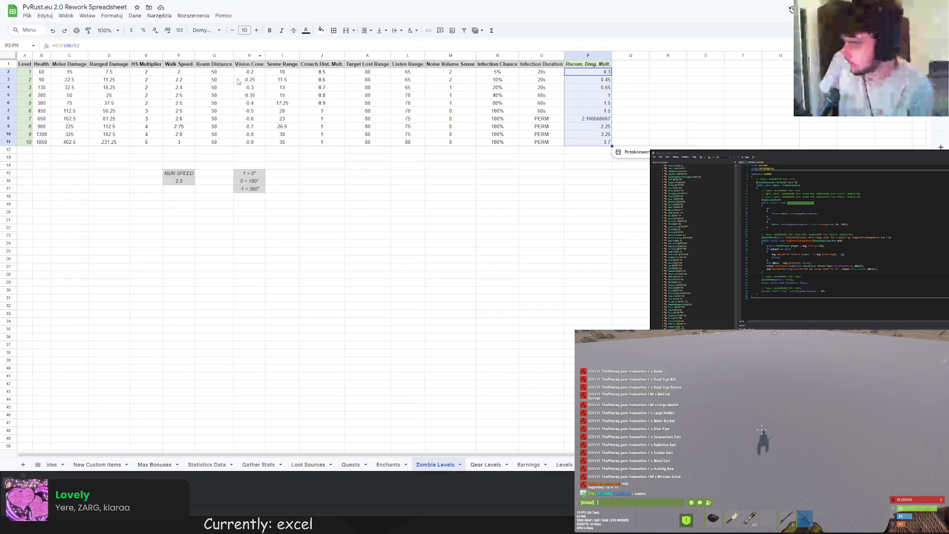
- Format P2:P11 as percentages and centre-align them
{"action": "left_click", "coordinate": [112, 16]}
{"action": "mouse_move", "coordinate": [127, 50]}
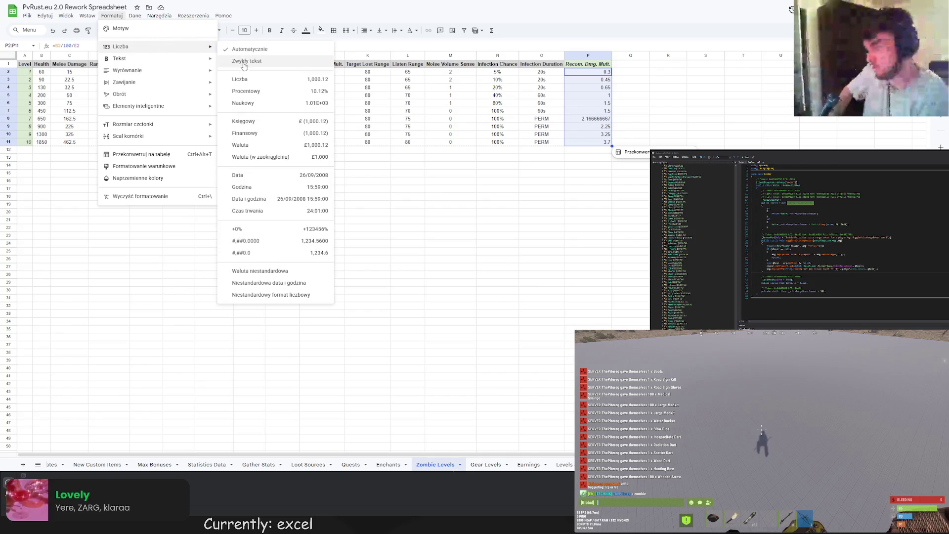
{"action": "left_click", "coordinate": [237, 91]}
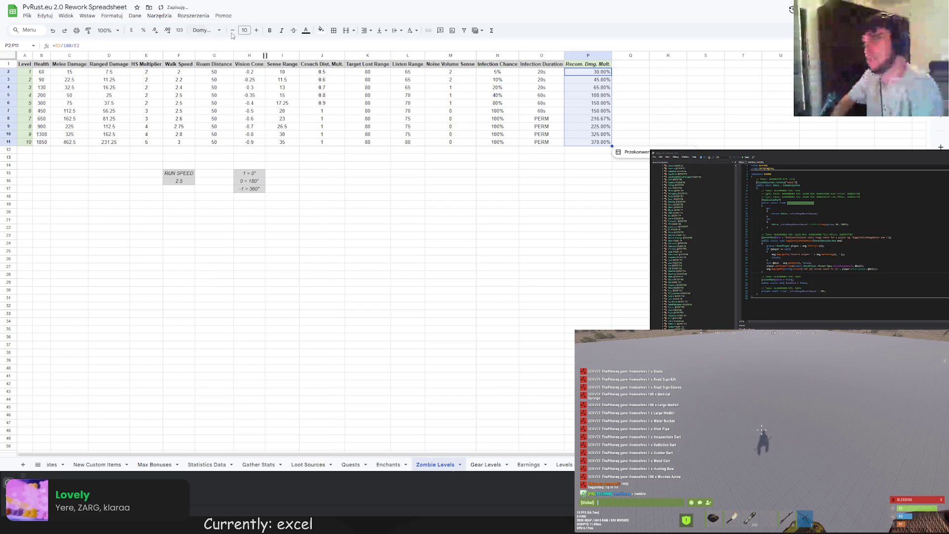
{"action": "left_click", "coordinate": [368, 31]}
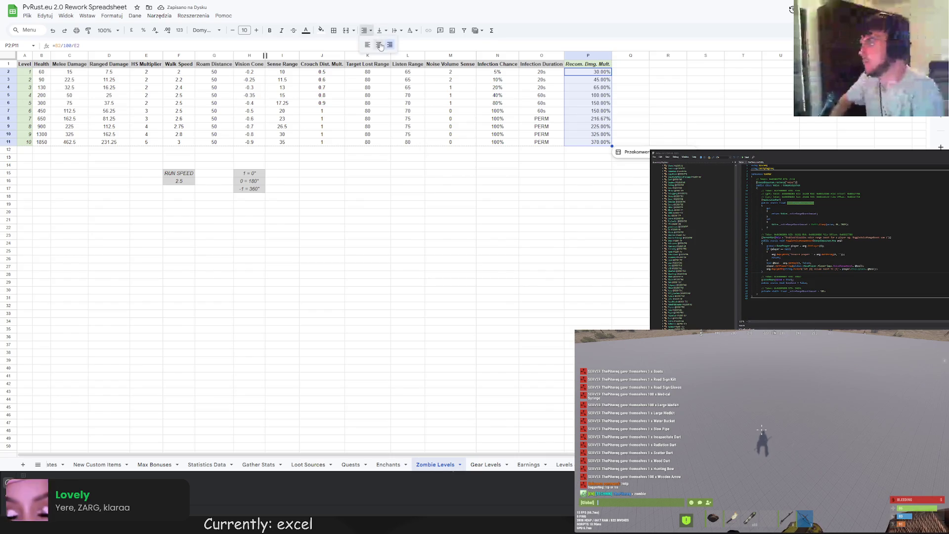
{"action": "left_click", "coordinate": [380, 46]}
{"action": "left_click", "coordinate": [596, 167]}
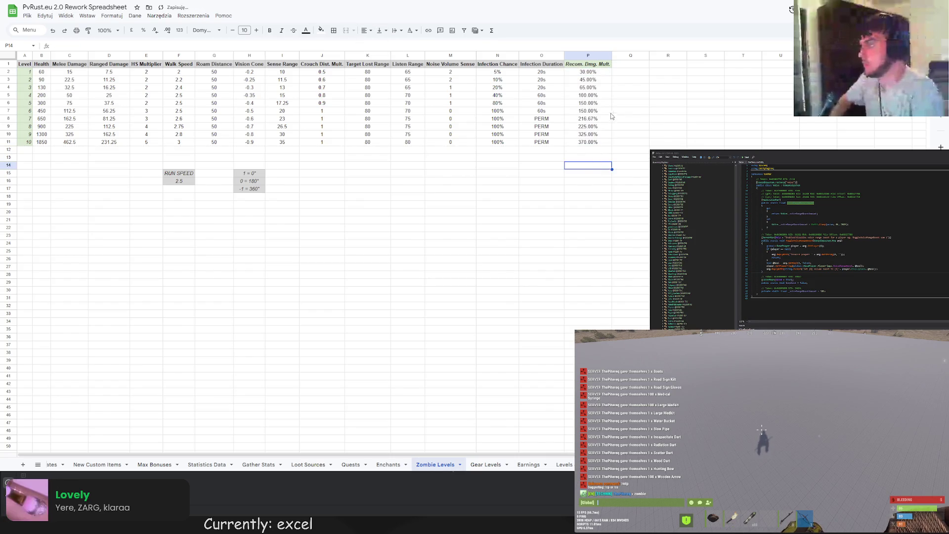
- Copy the Recom. Dmg. Mult. header from P1 into Q1
{"action": "left_click", "coordinate": [625, 66]}
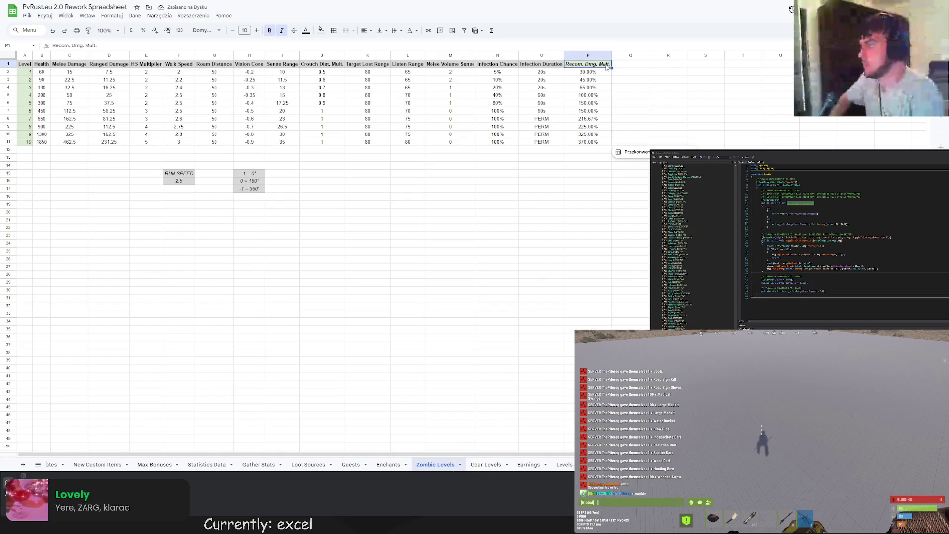
{"action": "left_click", "coordinate": [608, 67]}
{"action": "key", "text": "ctrl+c"}
{"action": "left_click", "coordinate": [626, 66]}
{"action": "key", "text": "ctrl+v"}
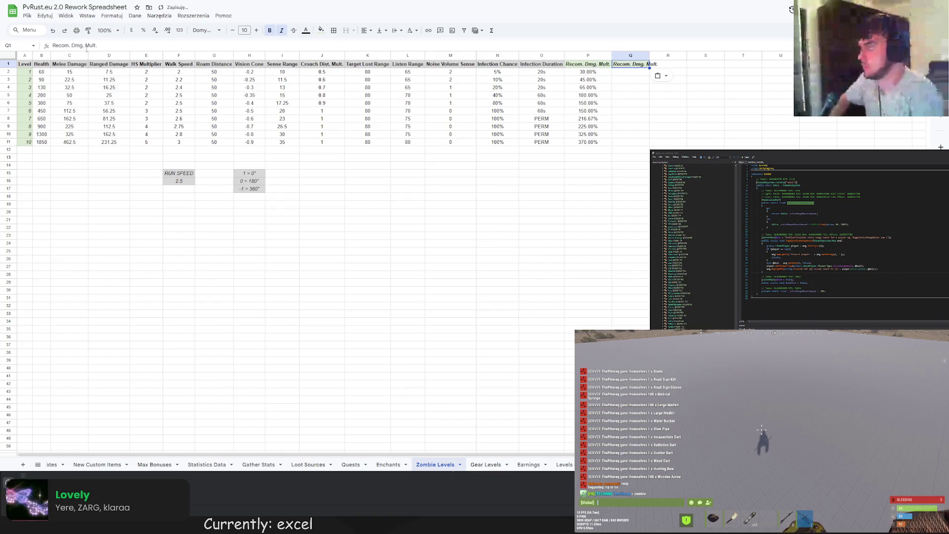
- Rename the Q1 header to 'Recom. Def. Mult.' and widen column Q
{"action": "double_click", "coordinate": [626, 66]}
{"action": "type", "text": "Def"}
{"action": "key", "text": "Return"}
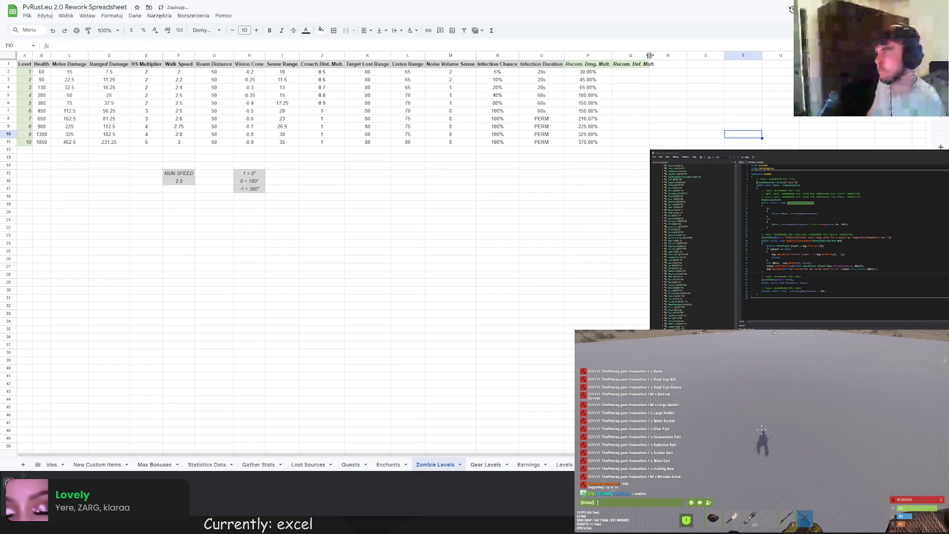
{"action": "left_click_drag", "start_coordinate": [649, 55], "coordinate": [656, 55]}
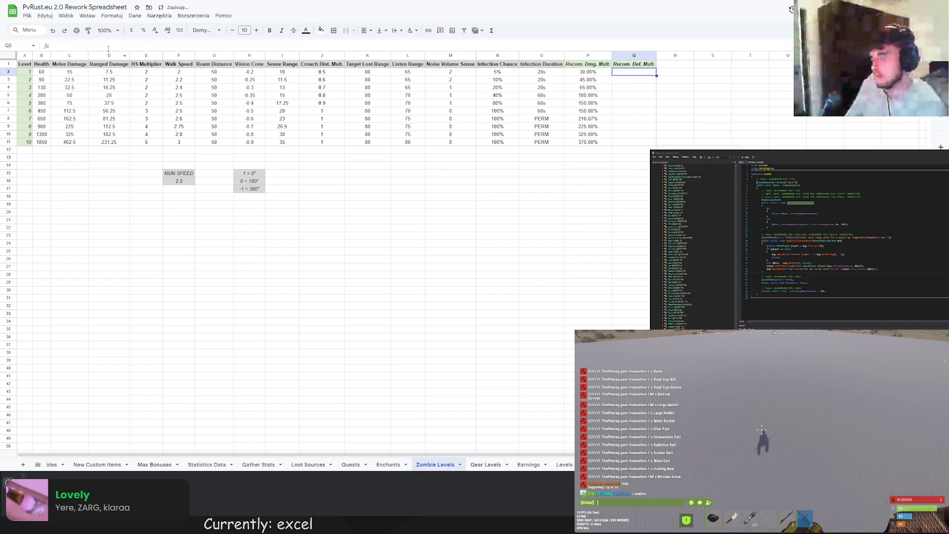
- Enter =C2/15 in Q2 and autofill it down the column
{"action": "type", "text": "="}
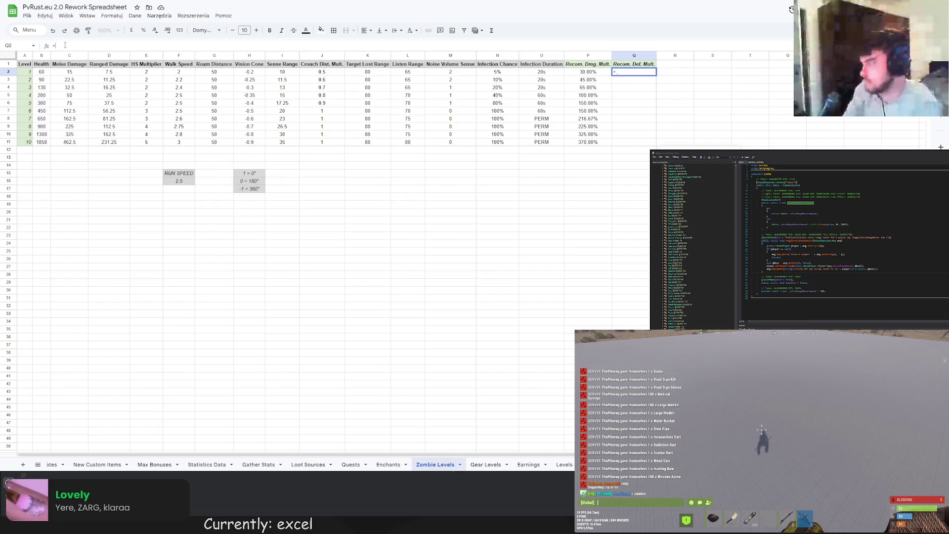
{"action": "left_click", "coordinate": [73, 71]}
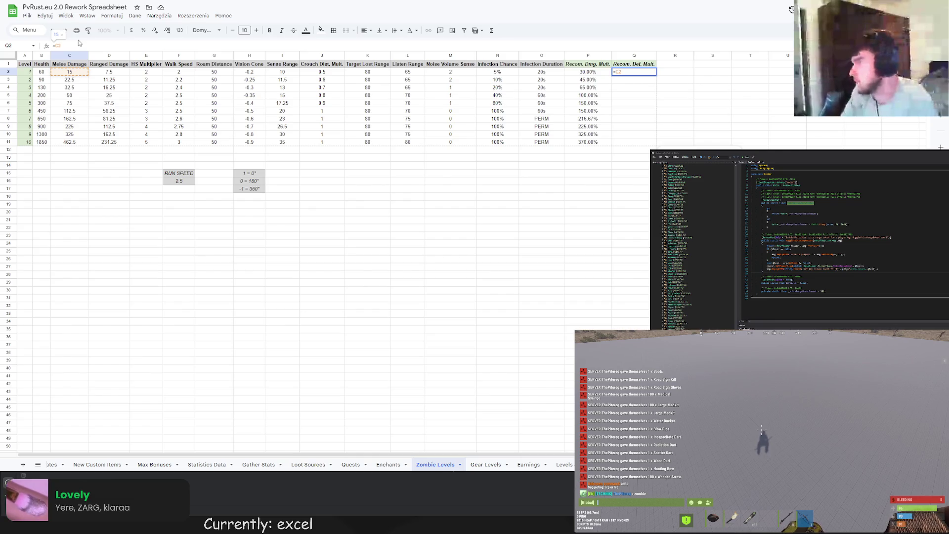
{"action": "type", "text": "/15"}
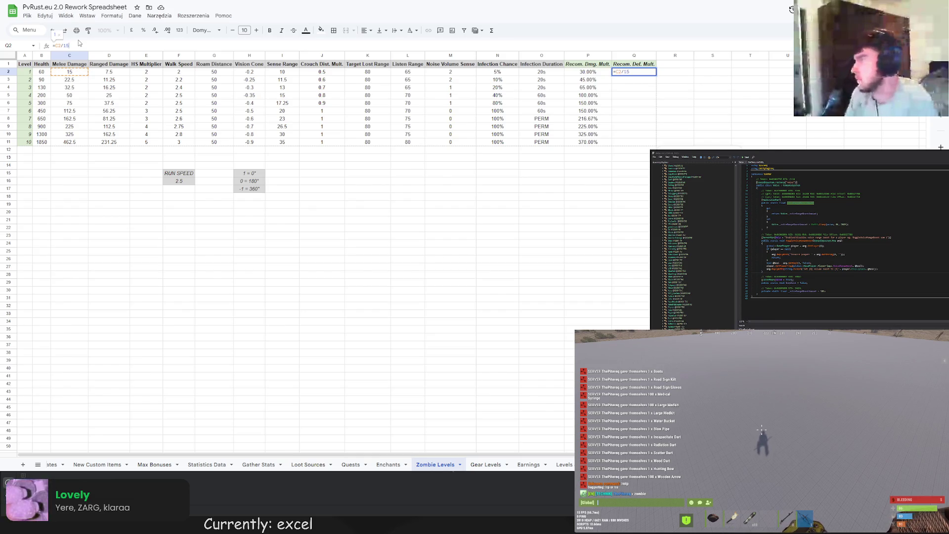
{"action": "key", "text": "Return"}
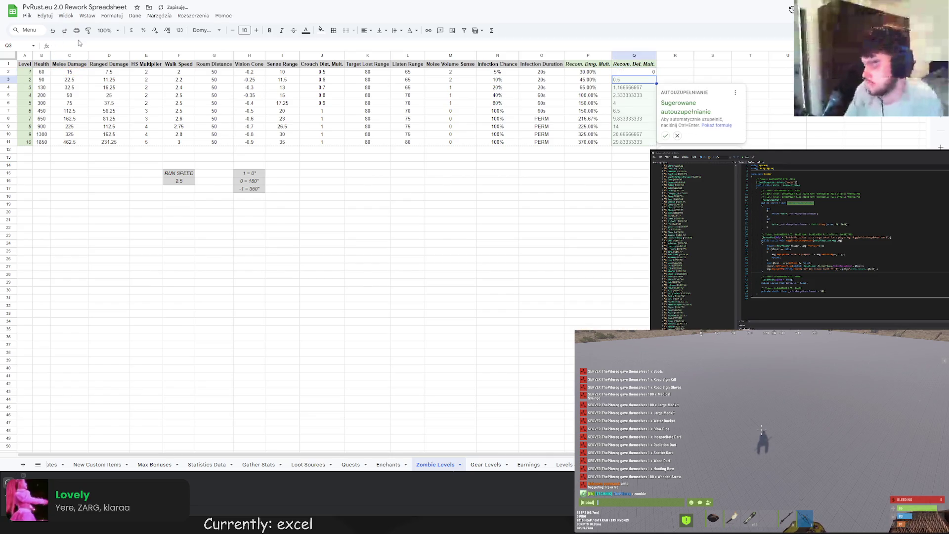
{"action": "left_click", "coordinate": [665, 136]}
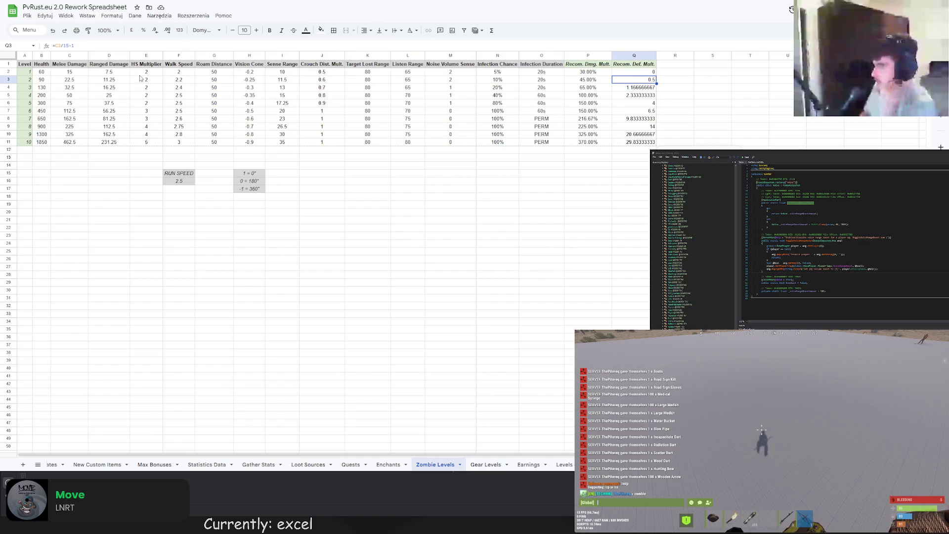
- Replace level 10's Melee Damage formula with the value 150
{"action": "left_click", "coordinate": [74, 143]}
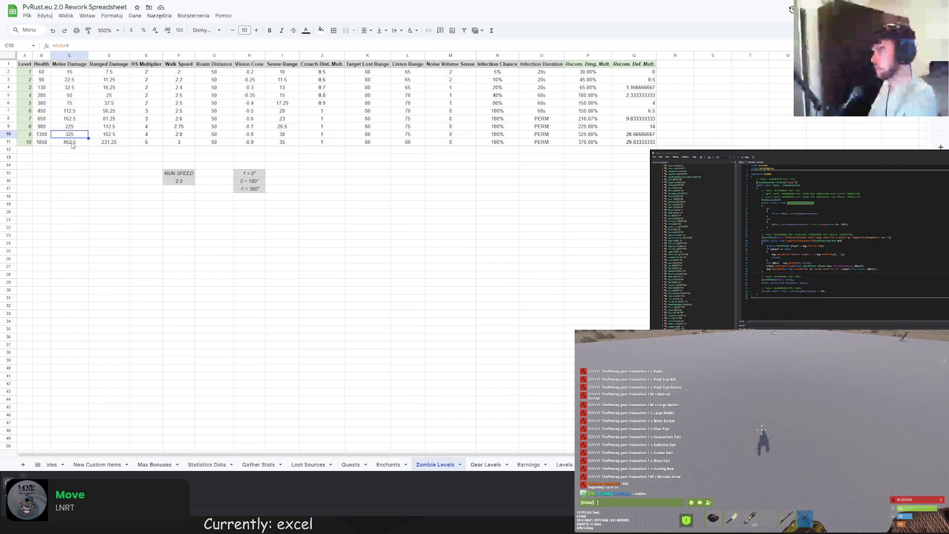
{"action": "left_click", "coordinate": [76, 159]}
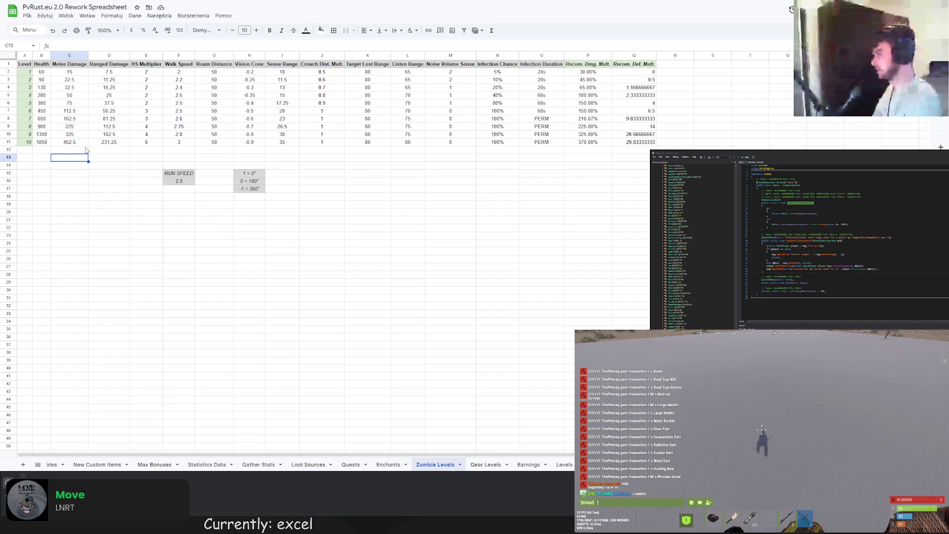
{"action": "left_click", "coordinate": [76, 143]}
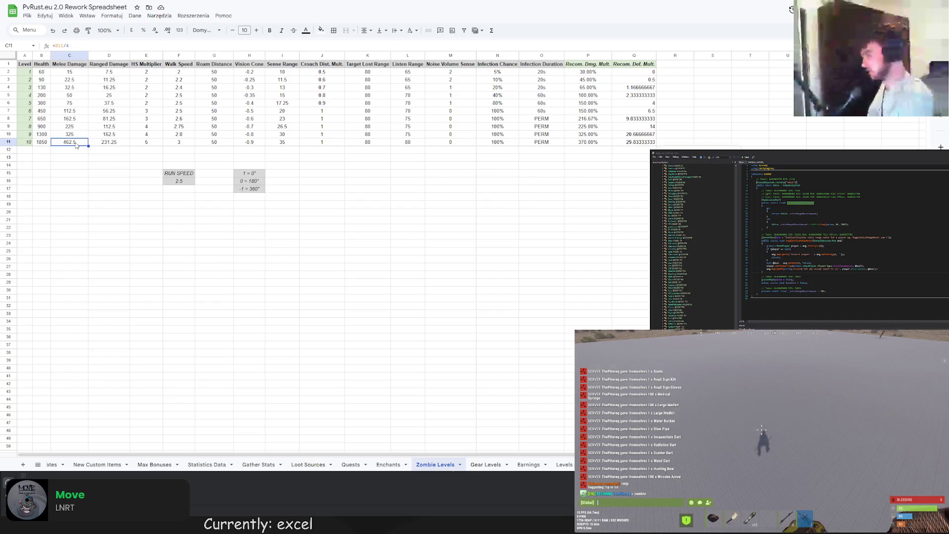
{"action": "left_click", "coordinate": [57, 46]}
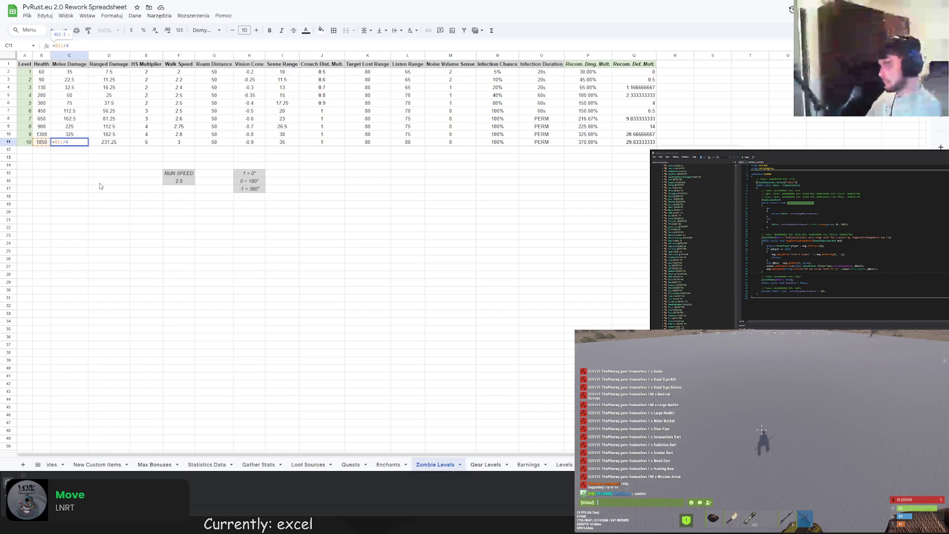
{"action": "left_click", "coordinate": [93, 179]}
{"action": "left_click", "coordinate": [75, 142]}
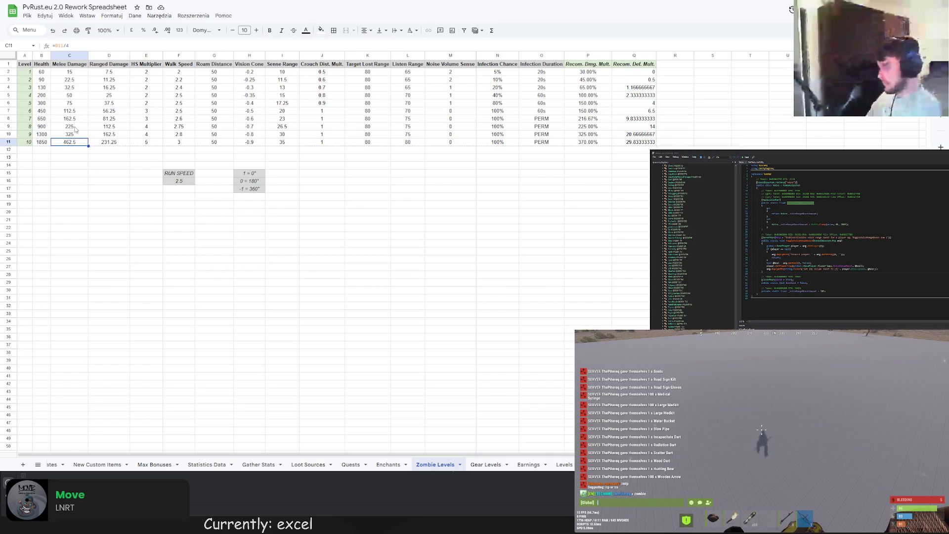
{"action": "left_click_drag", "start_coordinate": [70, 46], "coordinate": [47, 46]}
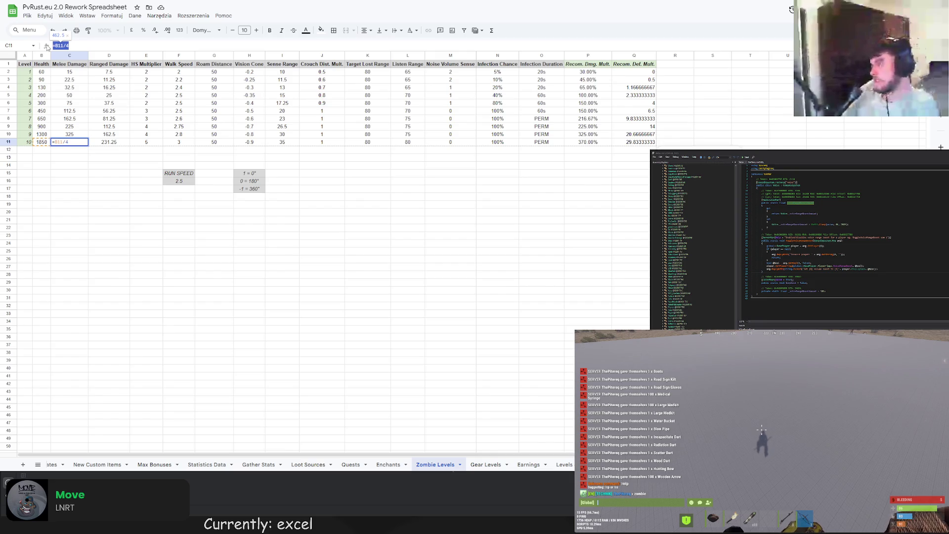
{"action": "type", "text": "150"}
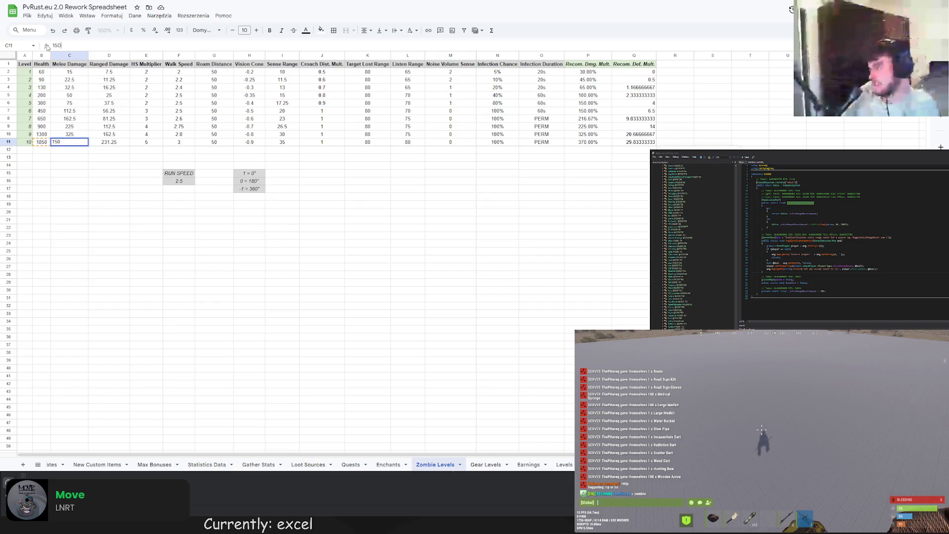
{"action": "key", "text": "Return"}
- Delete level 10's Ranged Damage formula, leaving the cell blank
{"action": "key", "text": "Right"}
{"action": "key", "text": "Up"}
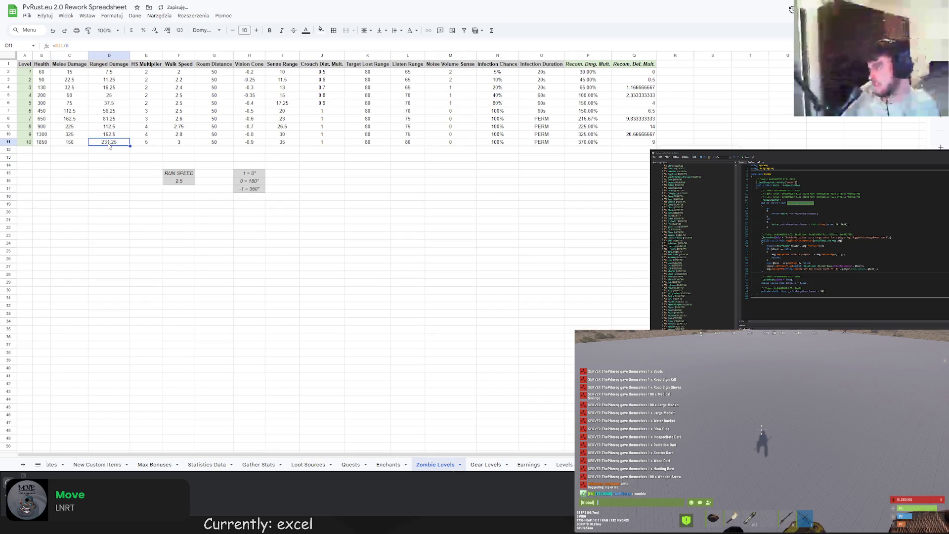
{"action": "left_click", "coordinate": [76, 45]}
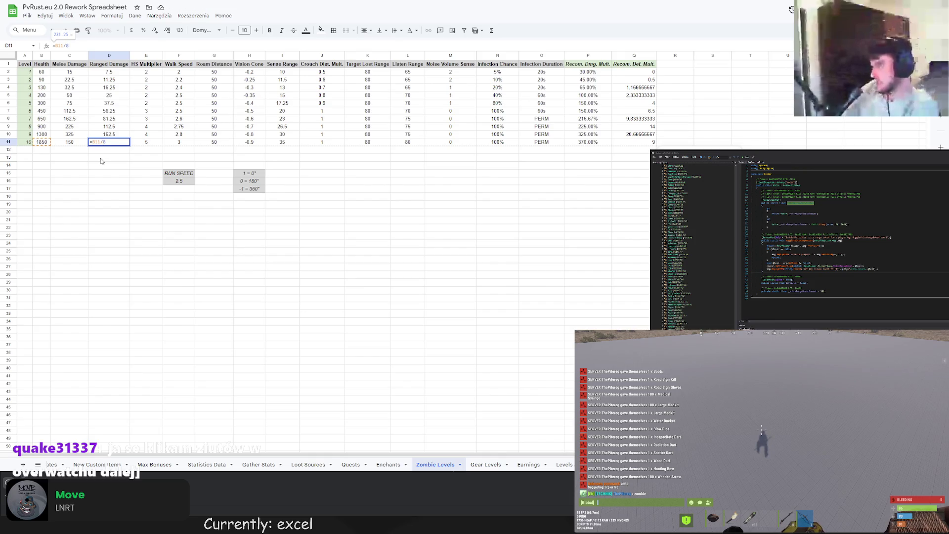
{"action": "key", "text": "Escape"}
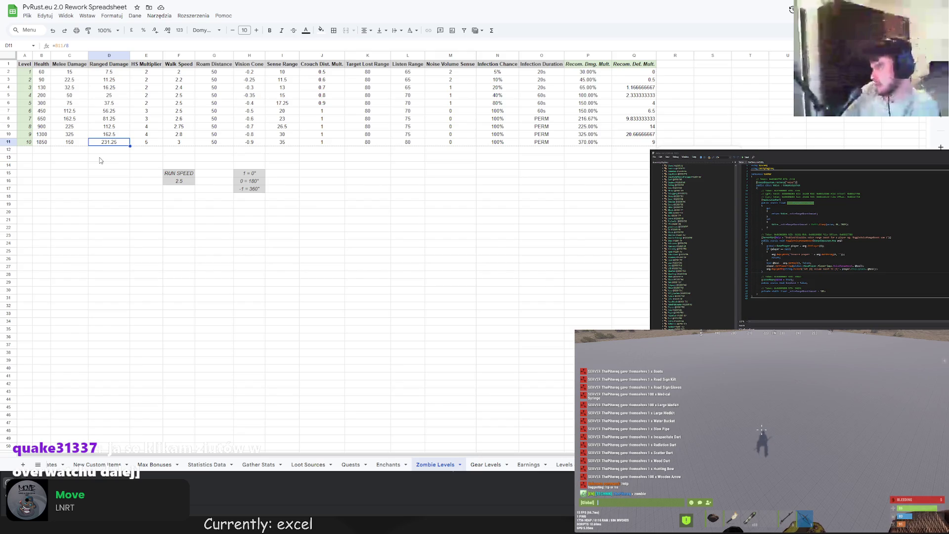
{"action": "left_click", "coordinate": [101, 160]}
{"action": "left_click", "coordinate": [87, 146]}
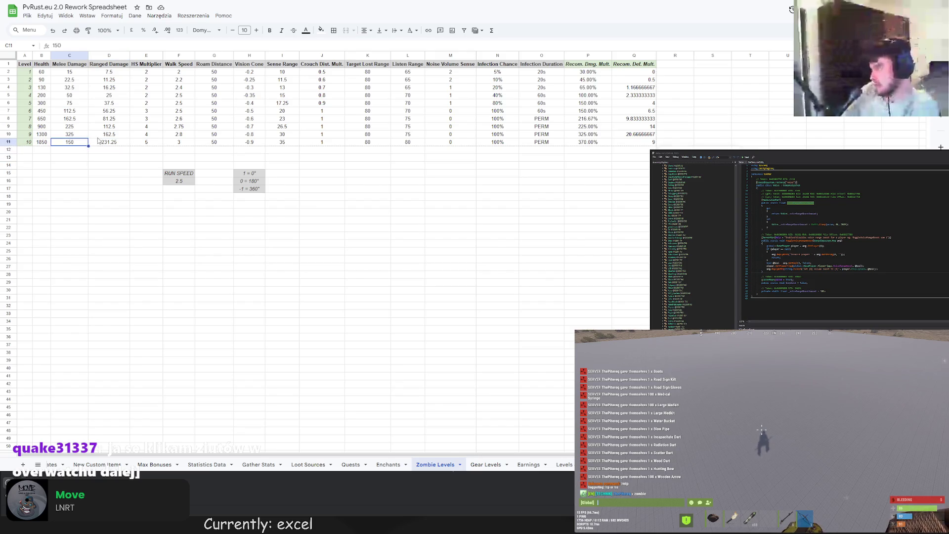
{"action": "left_click", "coordinate": [102, 142]}
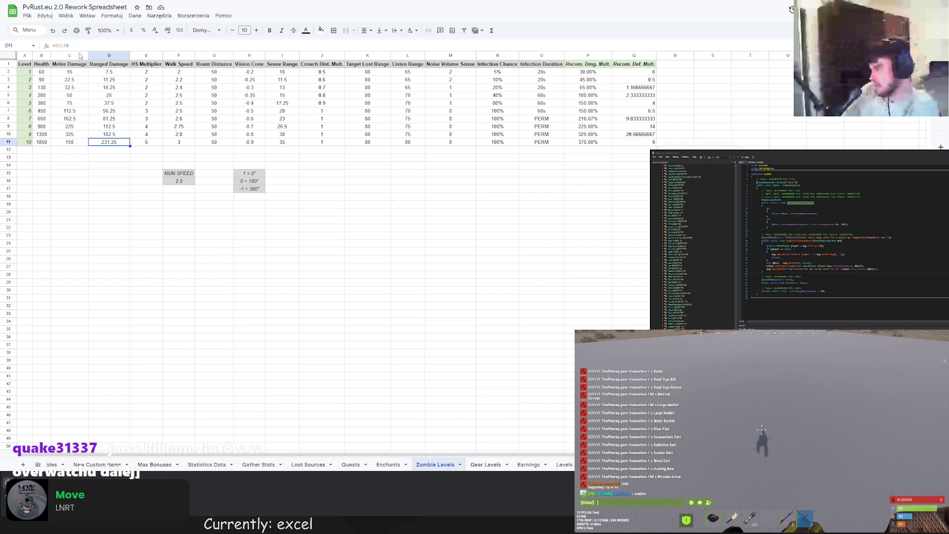
{"action": "left_click_drag", "start_coordinate": [72, 45], "coordinate": [30, 45]}
{"action": "key", "text": "BackSpace"}
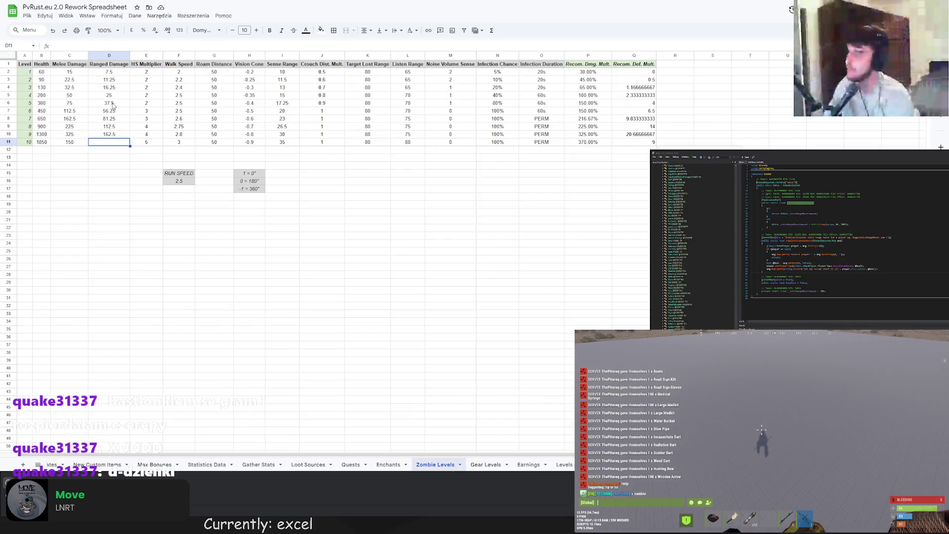
- Review the Ranged Damage formulas for levels 1 and 2 beside empty level 10
{"action": "left_click", "coordinate": [113, 74]}
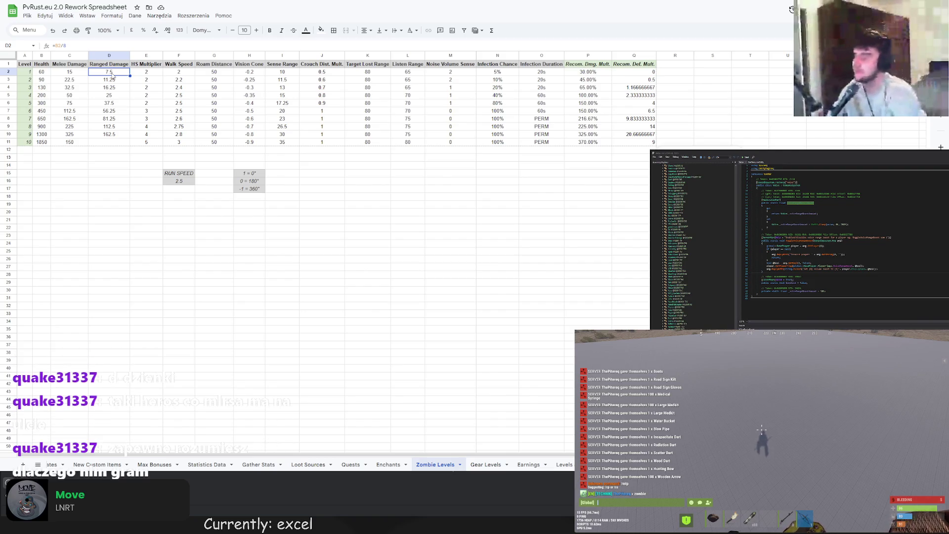
{"action": "left_click", "coordinate": [112, 144]}
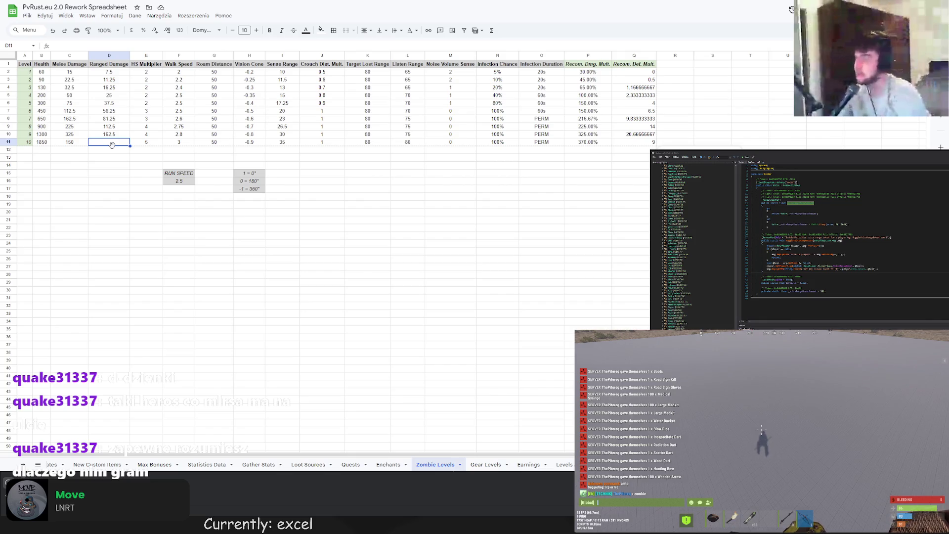
{"action": "left_click", "coordinate": [110, 74]}
{"action": "left_click", "coordinate": [105, 82]}
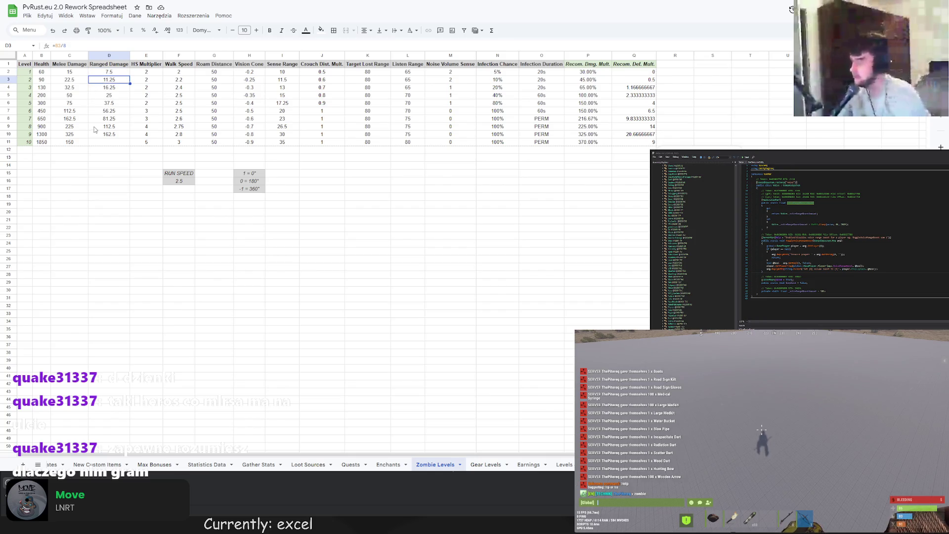
- Enter 50 in D11 for level 10's Ranged Damage, then inspect Q11's Recom. Def. Mult. formula
{"action": "left_click", "coordinate": [98, 143]}
{"action": "double_click", "coordinate": [98, 143]}
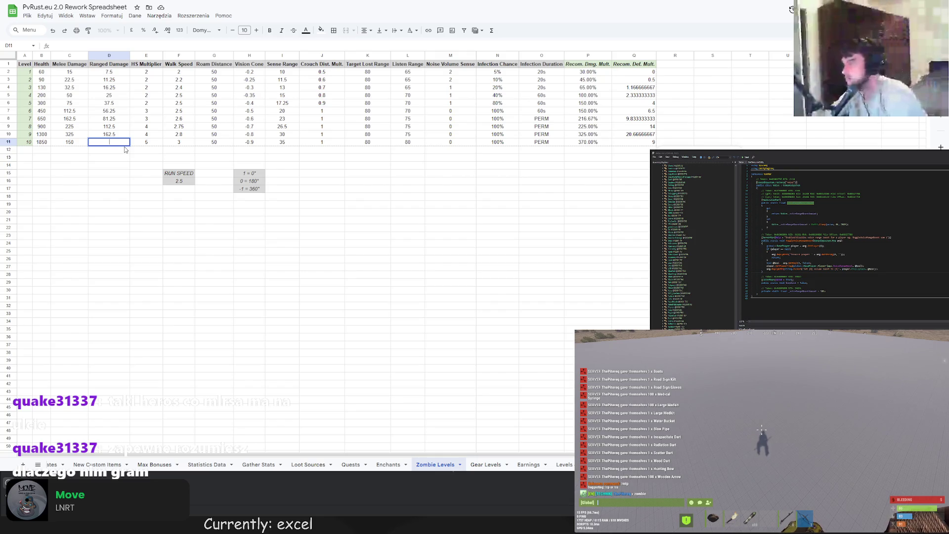
{"action": "type", "text": "50"}
{"action": "key", "text": "Return"}
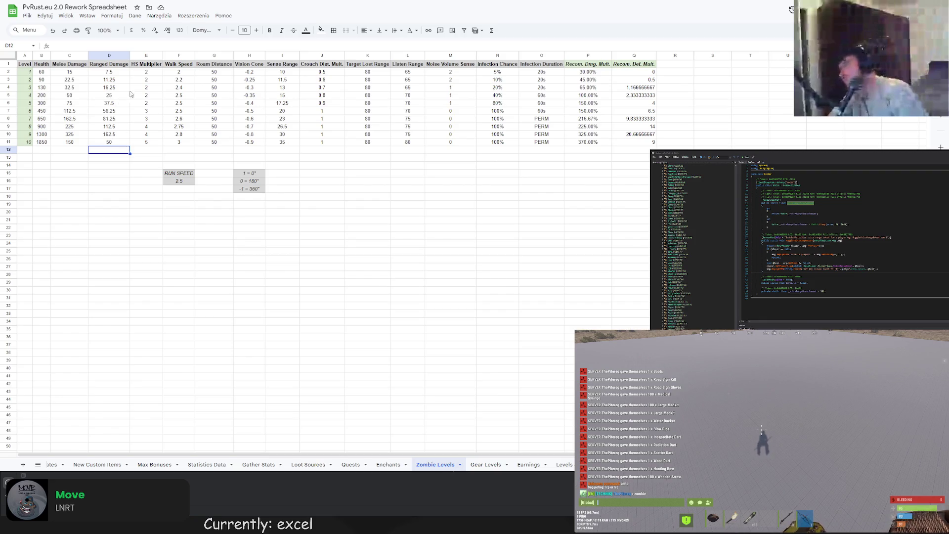
{"action": "left_click", "coordinate": [634, 142]}
{"action": "left_click", "coordinate": [76, 45]}
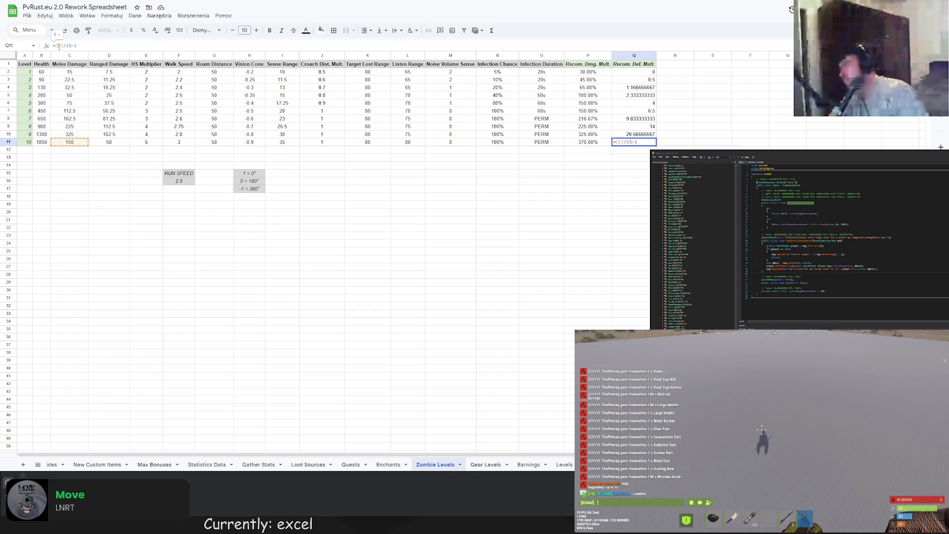
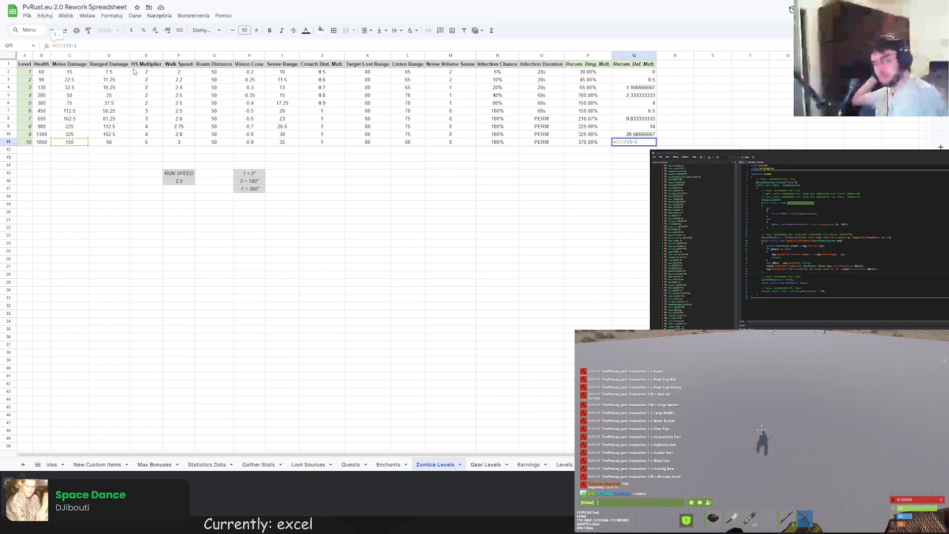
- Shift the block from HS Multiplier to the end (E1:Q11) one column right, leaving column E empty
{"action": "mouse_move", "coordinate": [146, 65]}
{"action": "left_mouse_down"}
{"action": "mouse_move", "coordinate": [322, 111]}
{"action": "mouse_move", "coordinate": [637, 151]}
{"action": "mouse_move", "coordinate": [635, 142]}
{"action": "left_mouse_up"}
{"action": "key", "text": "ctrl+x"}
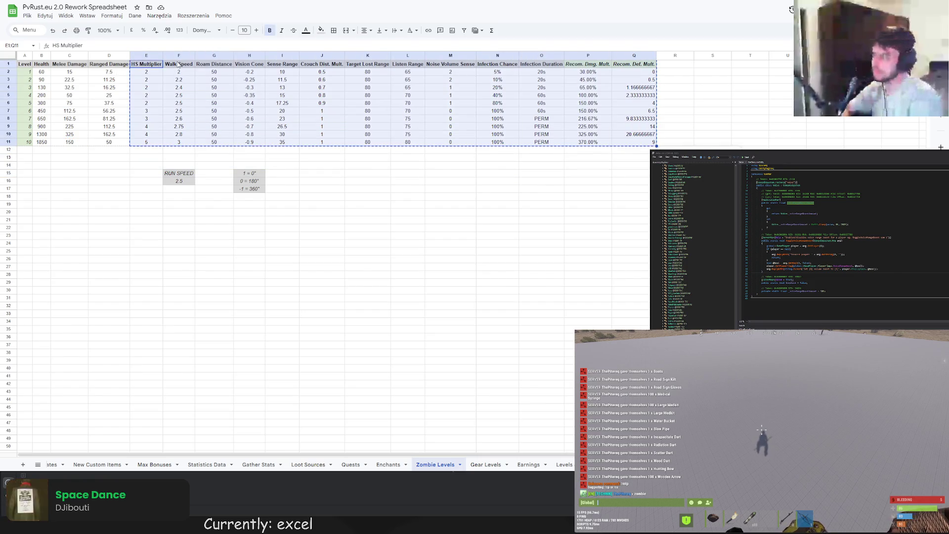
{"action": "left_click", "coordinate": [179, 64]}
{"action": "key", "text": "ctrl+v"}
{"action": "left_click", "coordinate": [145, 65]}
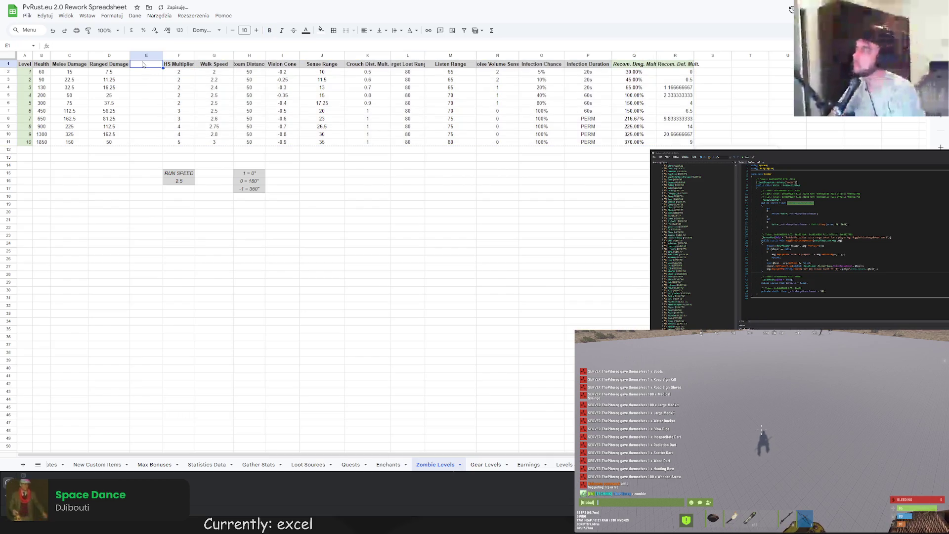
- Copy the Recom. Dmg. Mult. header into E1 to reuse its formatting
{"action": "left_click", "coordinate": [638, 65]}
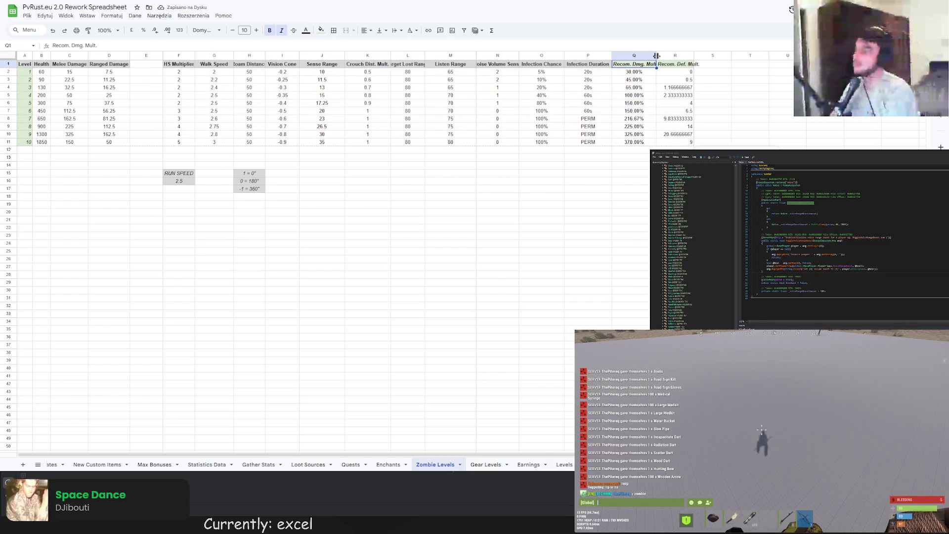
{"action": "left_click", "coordinate": [644, 74]}
{"action": "left_click", "coordinate": [638, 65]}
{"action": "key", "text": "ctrl+c"}
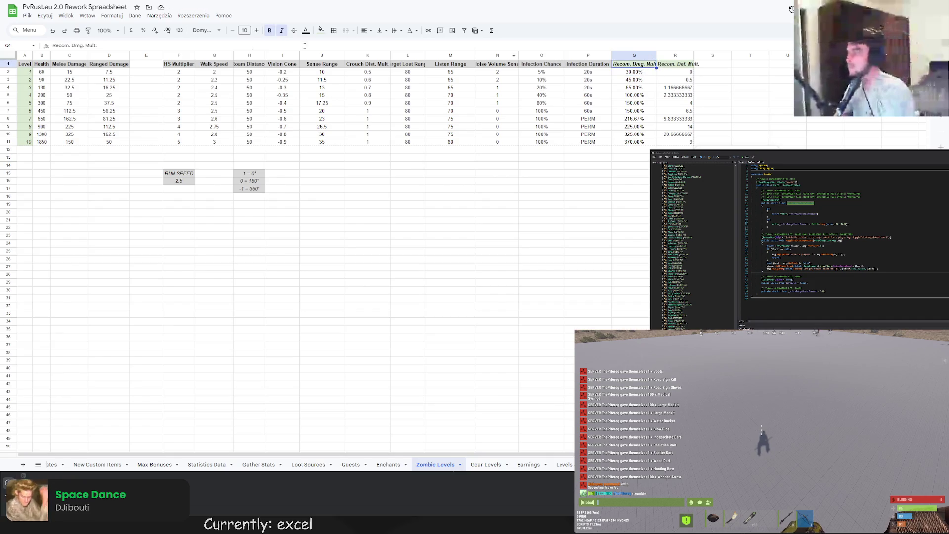
{"action": "left_click", "coordinate": [144, 65]}
{"action": "key", "text": "ctrl+v"}
- Rename the E1 header to 'Player% Dmg. Bonus' and auto-fit column E
{"action": "left_click_drag", "start_coordinate": [121, 45], "coordinate": [49, 45]}
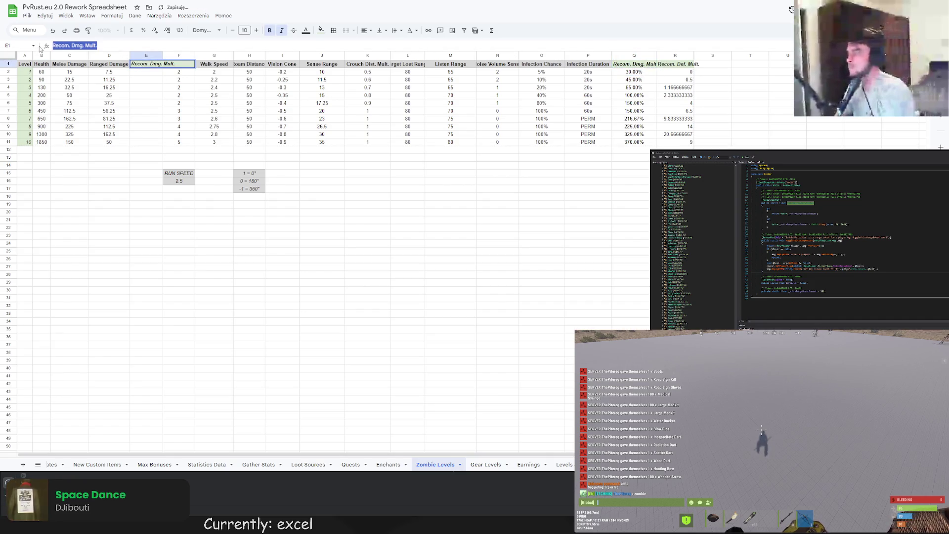
{"action": "type", "text": "Smg"}
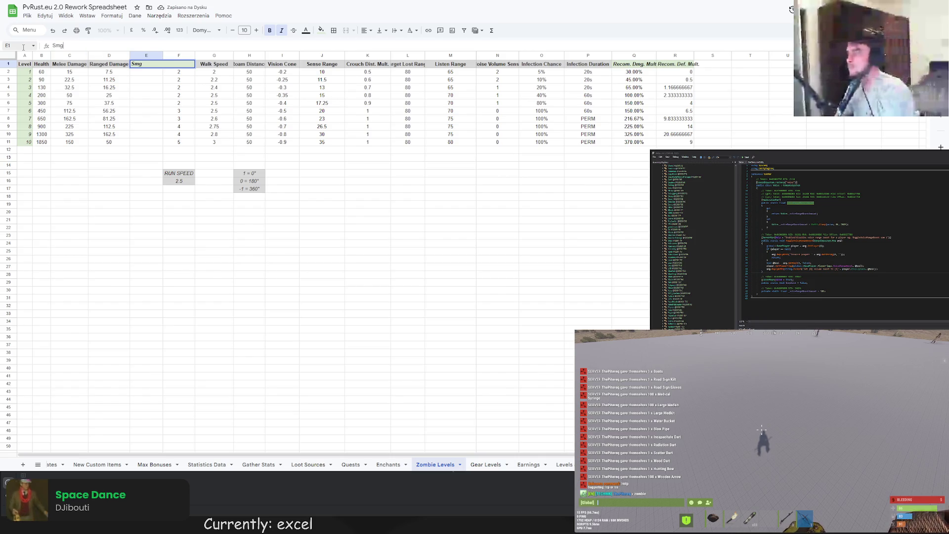
{"action": "key", "text": "BackSpace"}
{"action": "key", "text": "BackSpace"}
{"action": "key", "text": "BackSpace"}
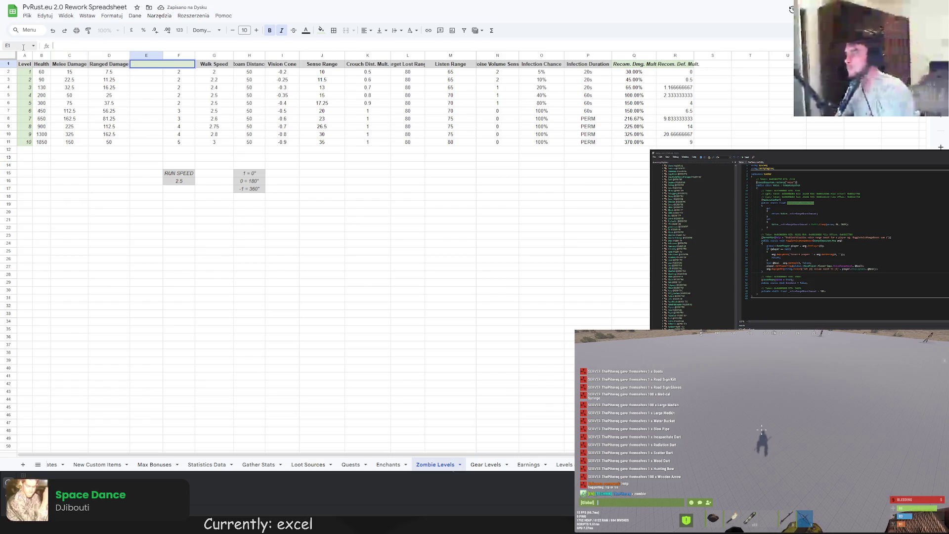
{"action": "type", "text": "Player"}
{"action": "type", "text": "%"}
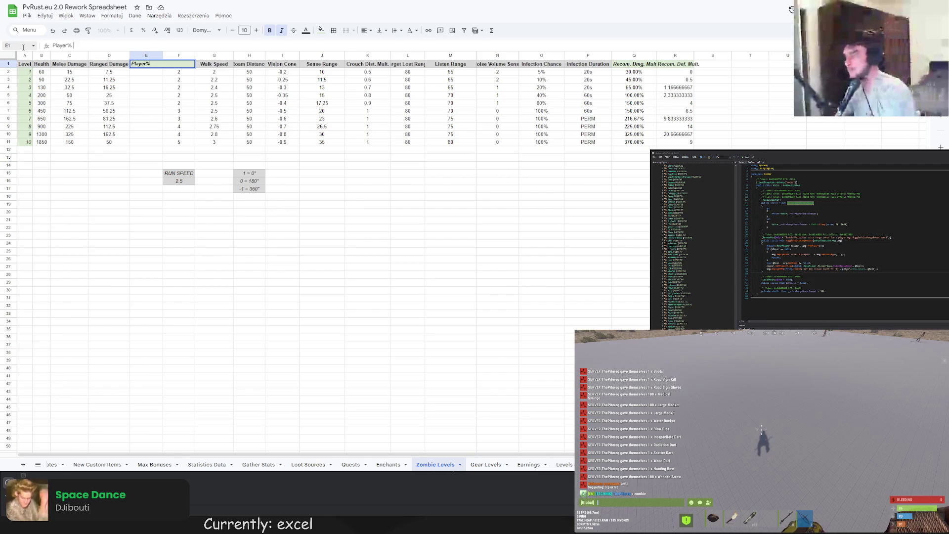
{"action": "type", "text": " DMmg. Bonu"}
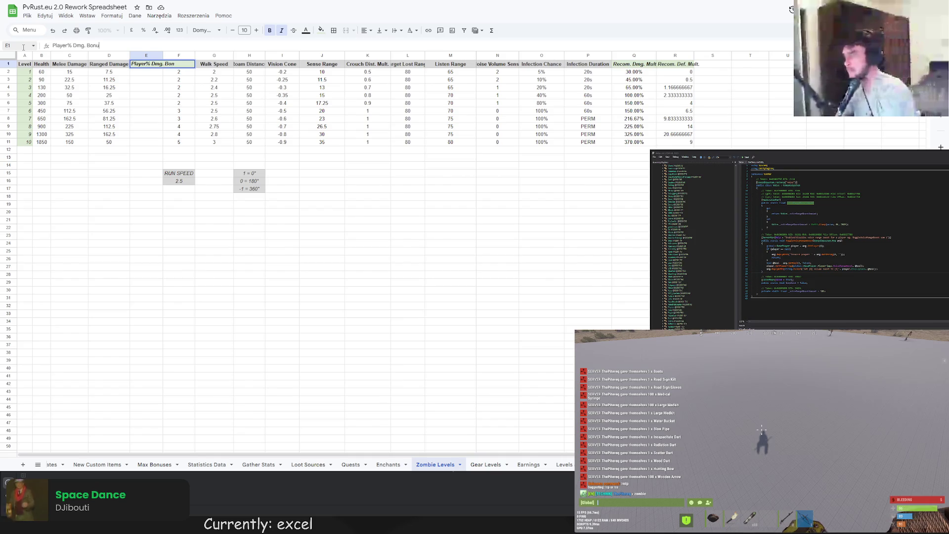
{"action": "key", "text": "Return"}
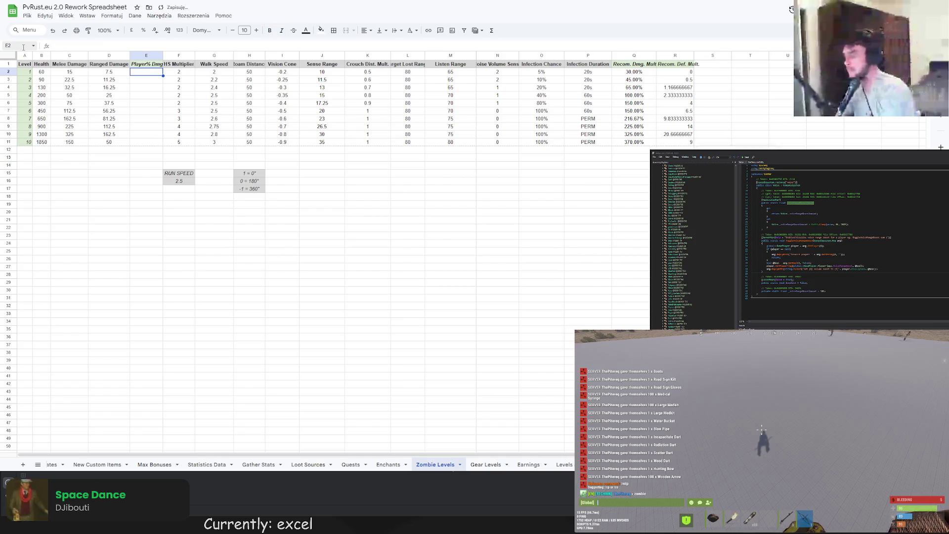
{"action": "double_click", "coordinate": [164, 55]}
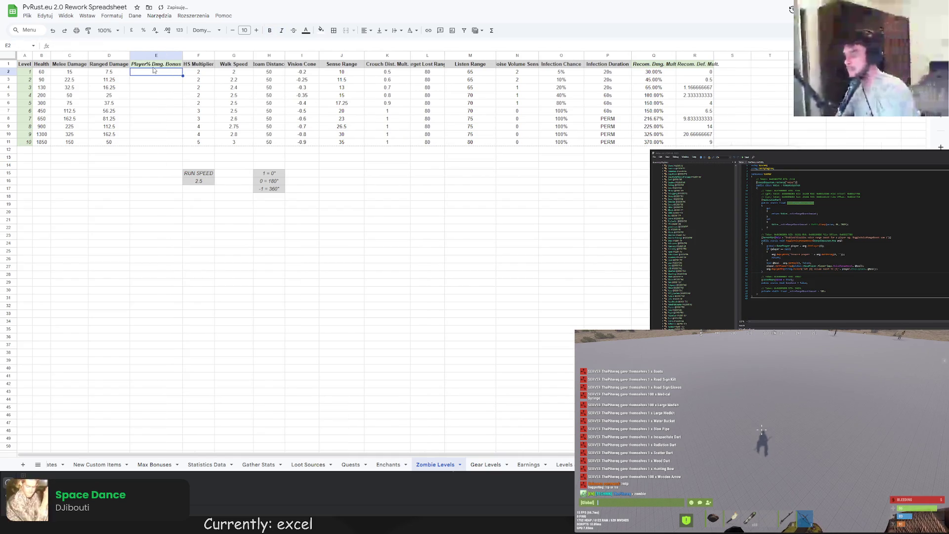
- Enter 0 as the level 1 bonus in E2 and centre-align E1:E11
{"action": "double_click", "coordinate": [151, 72]}
{"action": "type", "text": "0"}
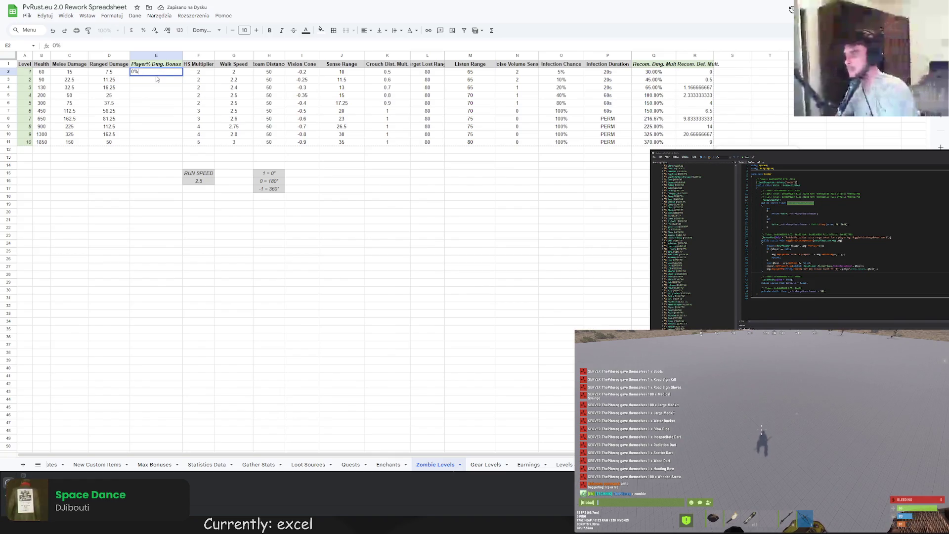
{"action": "key", "text": "Return"}
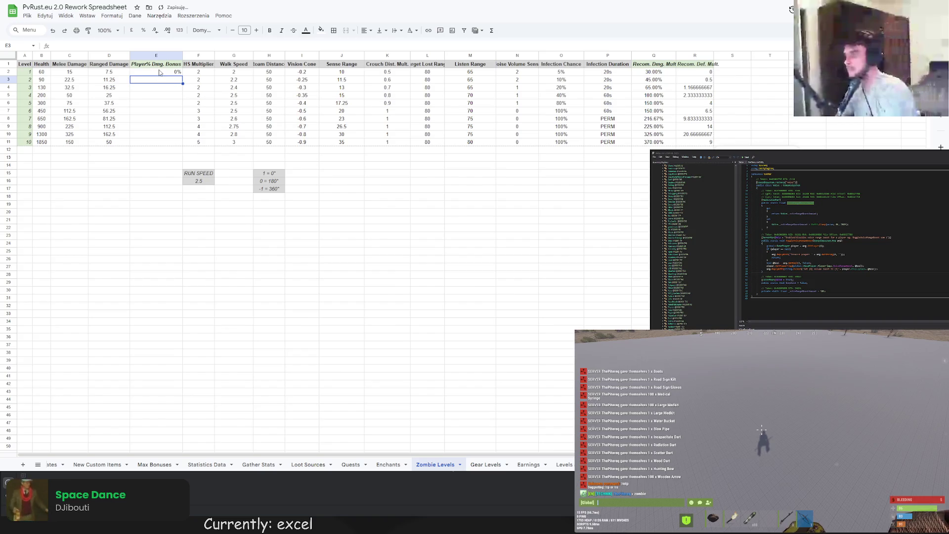
{"action": "left_click_drag", "start_coordinate": [159, 64], "coordinate": [160, 142]}
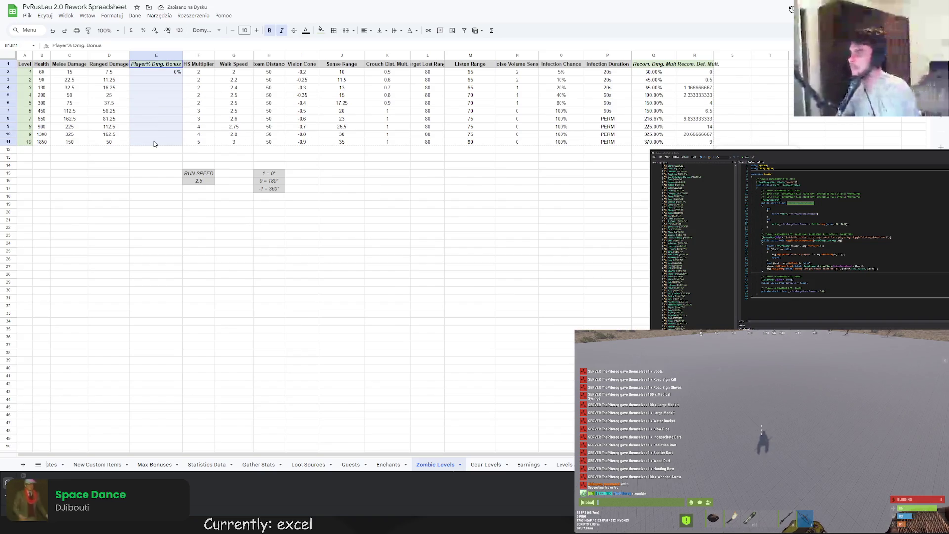
{"action": "left_click", "coordinate": [365, 31]}
{"action": "left_click", "coordinate": [378, 45]}
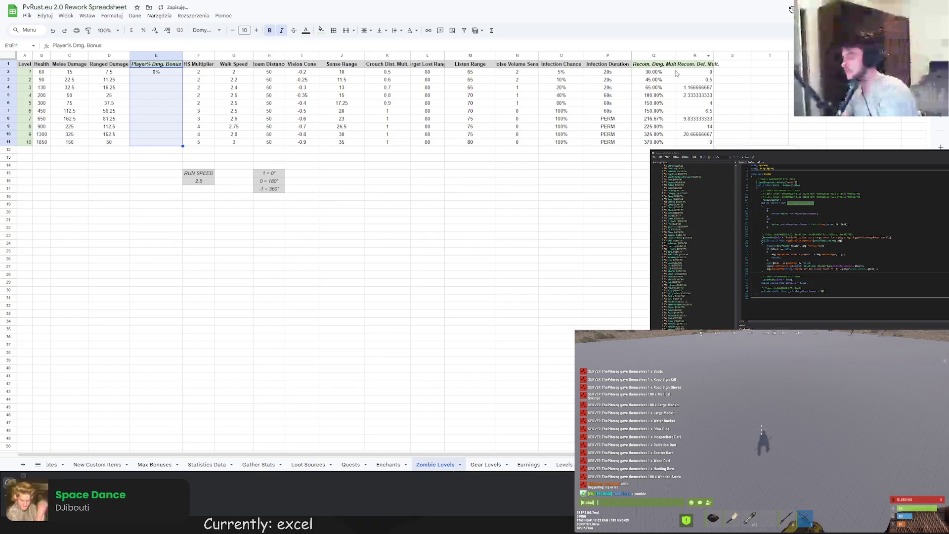
{"action": "left_click_drag", "start_coordinate": [691, 65], "coordinate": [687, 147]}
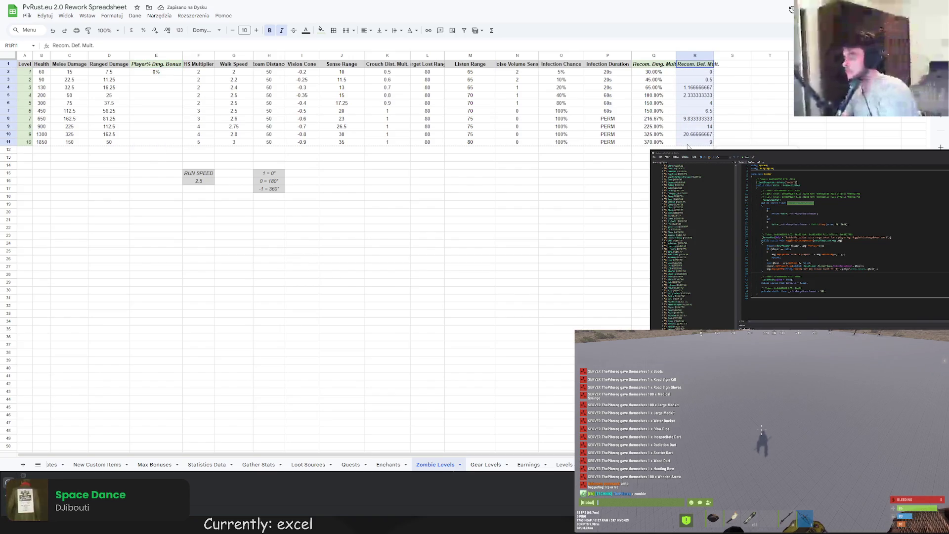
{"action": "left_click", "coordinate": [153, 81]}
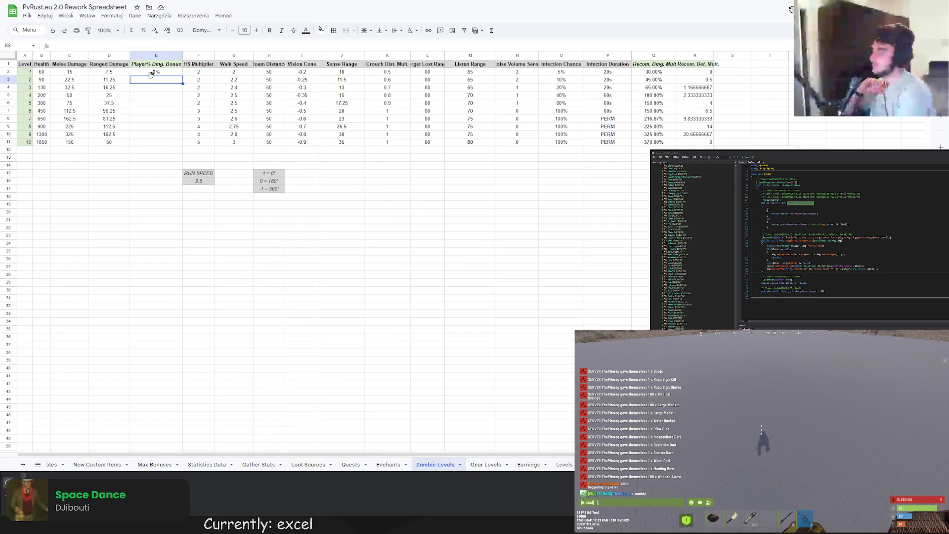
- Replace the Melee Damage formulas for levels 2 and 3 with 20 and 25
{"action": "left_click", "coordinate": [70, 82]}
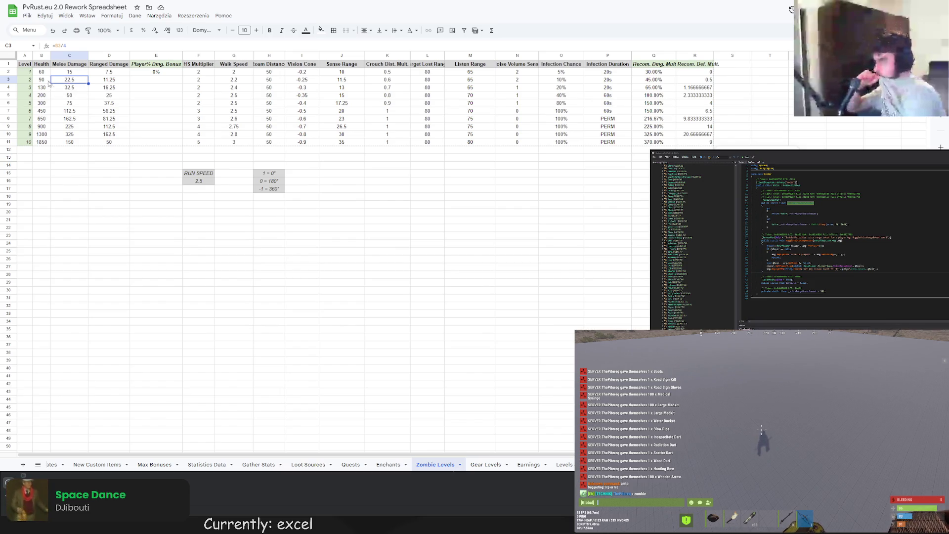
{"action": "double_click", "coordinate": [64, 77]}
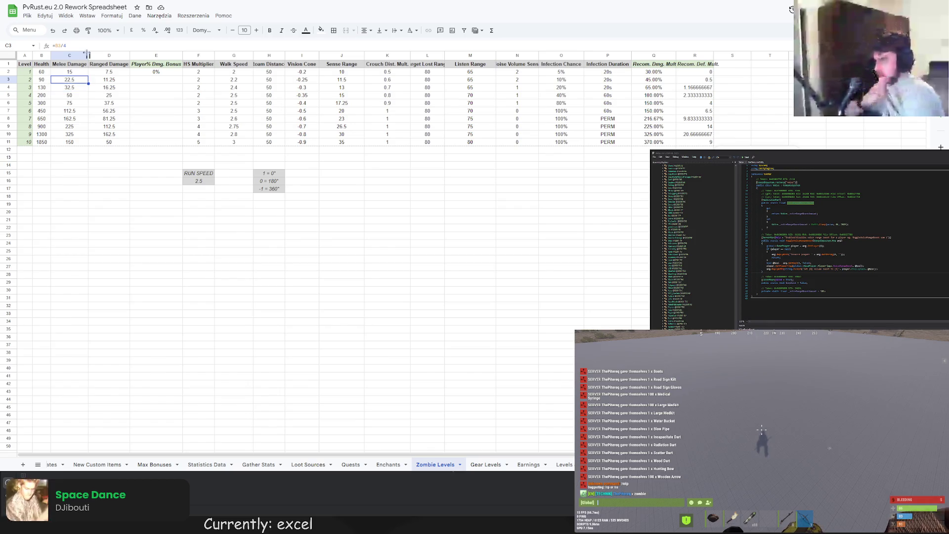
{"action": "left_click_drag", "start_coordinate": [87, 45], "coordinate": [49, 47]}
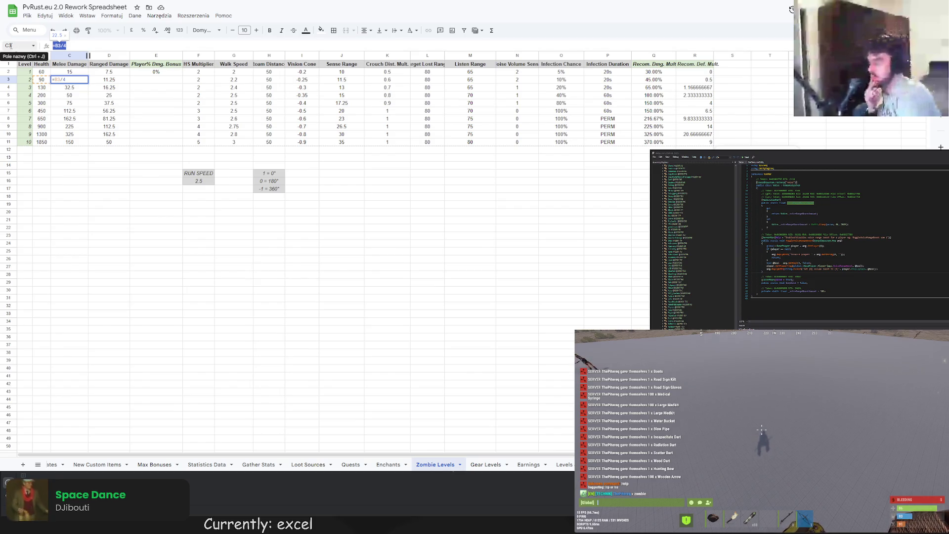
{"action": "left_click", "coordinate": [142, 179]}
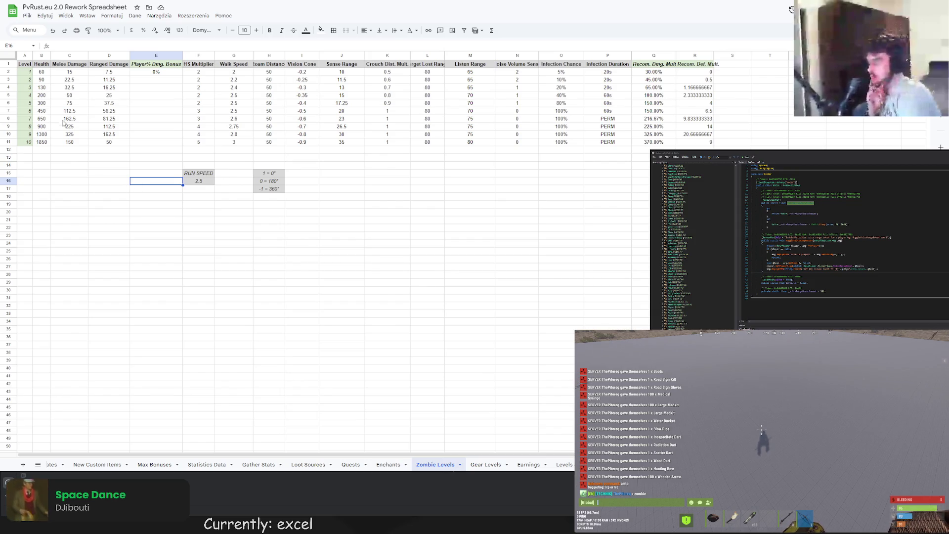
{"action": "left_click", "coordinate": [73, 79]}
{"action": "double_click", "coordinate": [74, 80]}
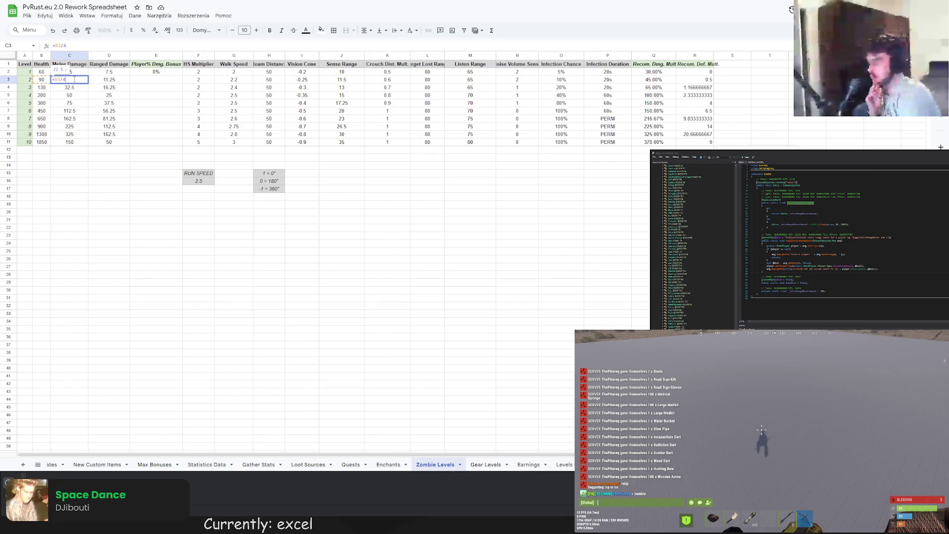
{"action": "key", "text": "ctrl+a"}
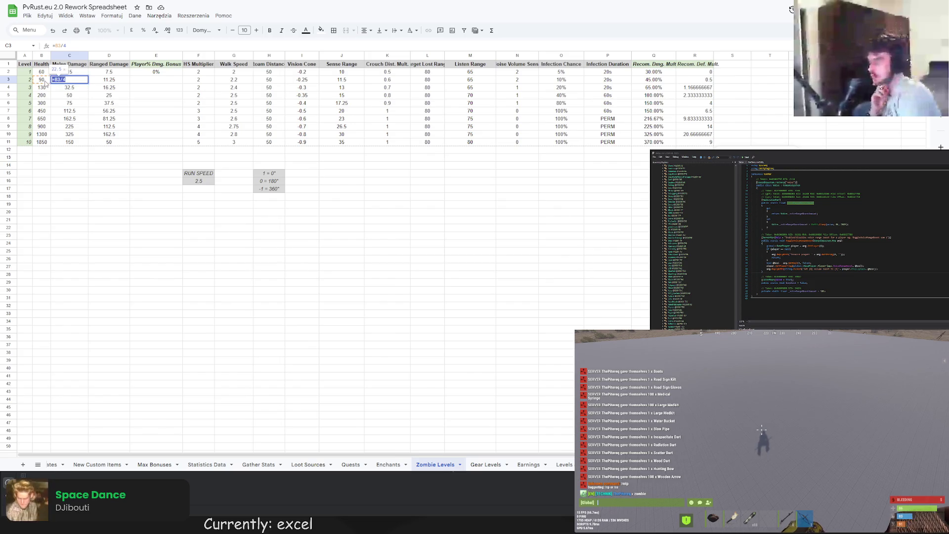
{"action": "type", "text": "20"}
{"action": "key", "text": "Return"}
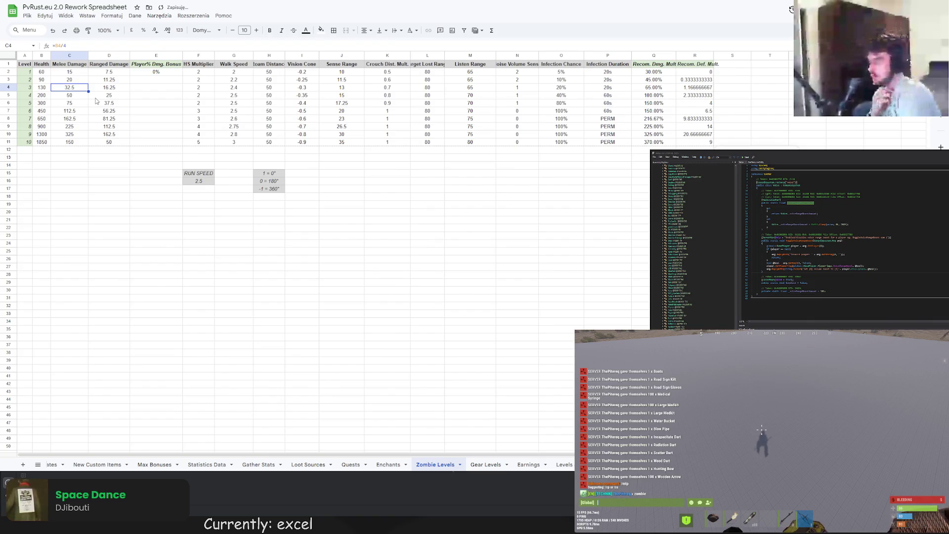
{"action": "key", "text": "BackSpace"}
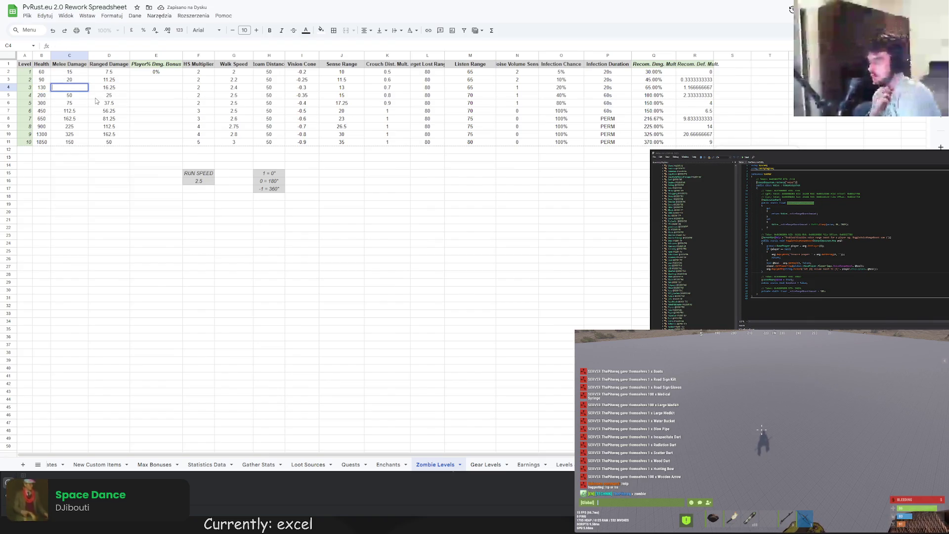
{"action": "type", "text": "25"}
{"action": "key", "text": "Return"}
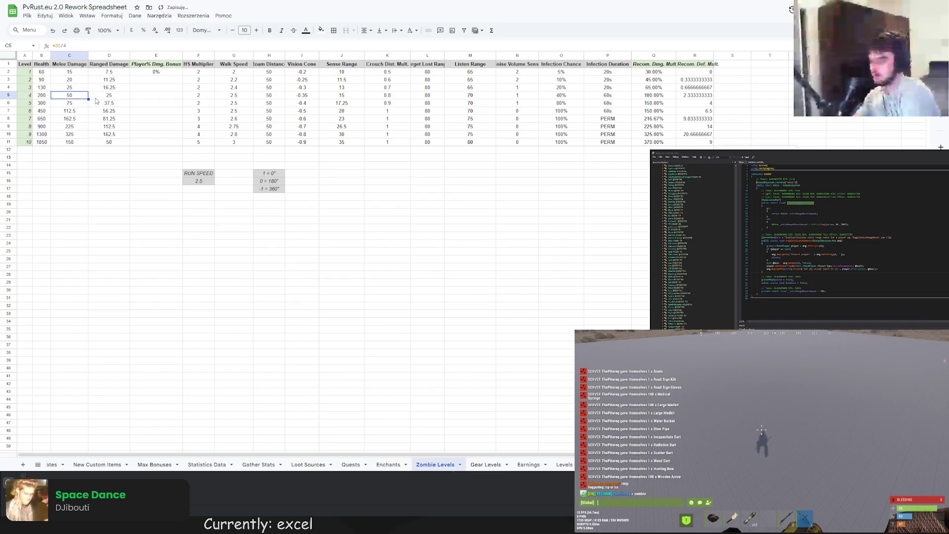
- Enter 45 as the level 7 melee damage in C8
{"action": "left_click", "coordinate": [78, 73]}
{"action": "left_click_drag", "start_coordinate": [79, 77], "coordinate": [91, 151]}
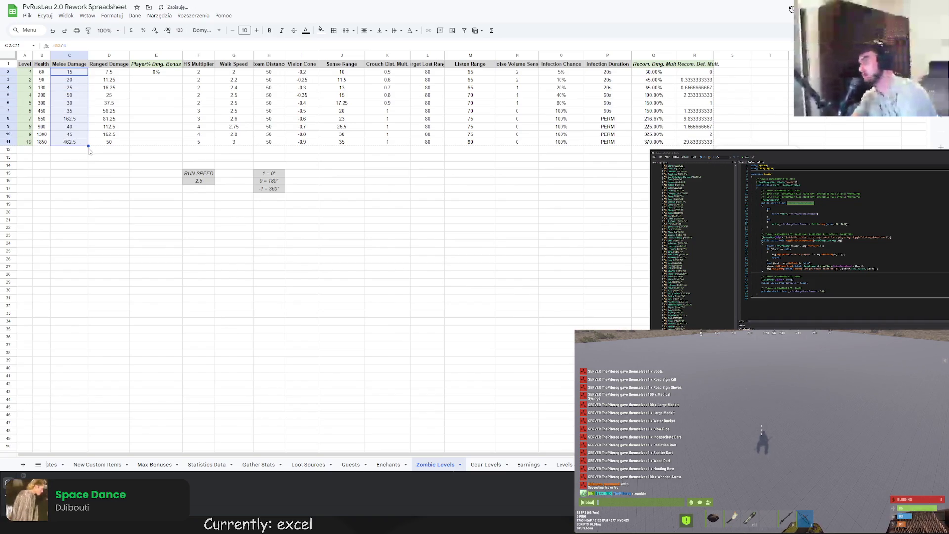
{"action": "left_click", "coordinate": [80, 120]}
{"action": "left_click", "coordinate": [79, 112]}
{"action": "left_click", "coordinate": [78, 121]}
{"action": "double_click", "coordinate": [78, 121]}
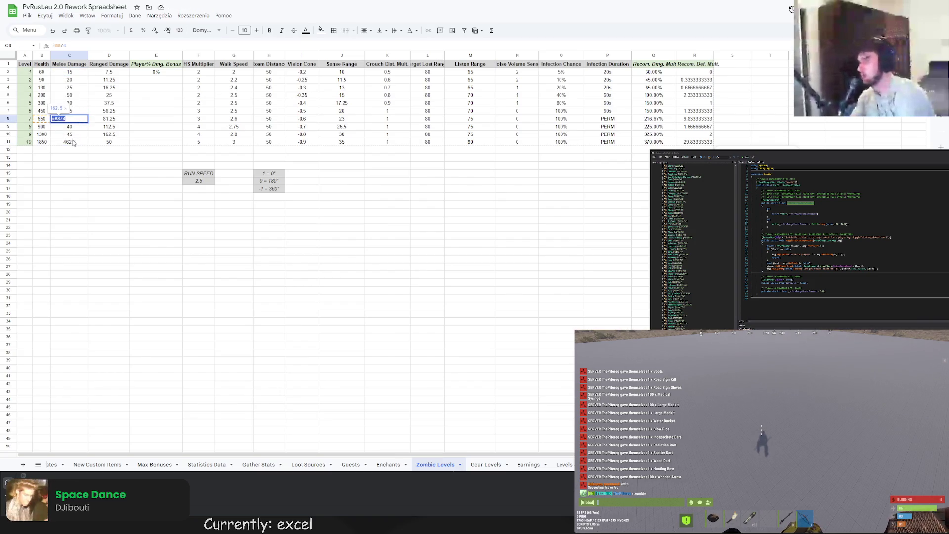
{"action": "type", "text": "45"}
{"action": "key", "text": "Return"}
{"action": "key", "text": "Up"}
{"action": "type", "text": "455"}
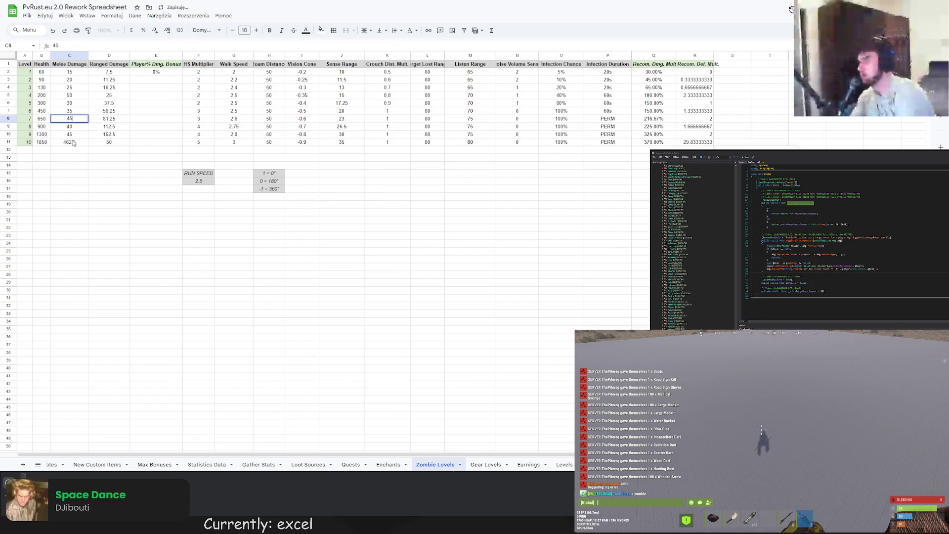
{"action": "key", "text": "BackSpace"}
{"action": "type", "text": "5"}
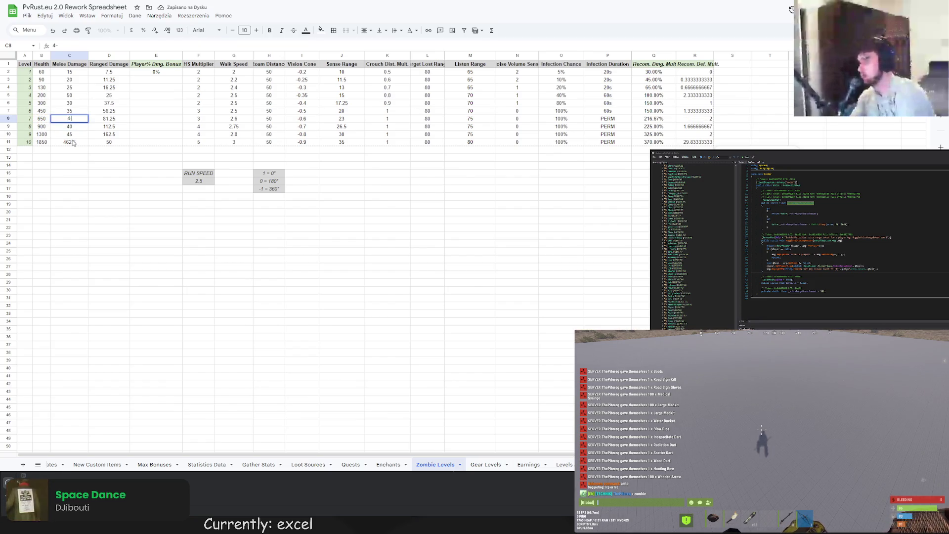
{"action": "key", "text": "Return"}
- Enter melee damage 30, 35, 40, 45, 50, 55, 60 for levels 4–10 in C5:C11
{"action": "left_click_drag", "start_coordinate": [69, 72], "coordinate": [84, 111]}
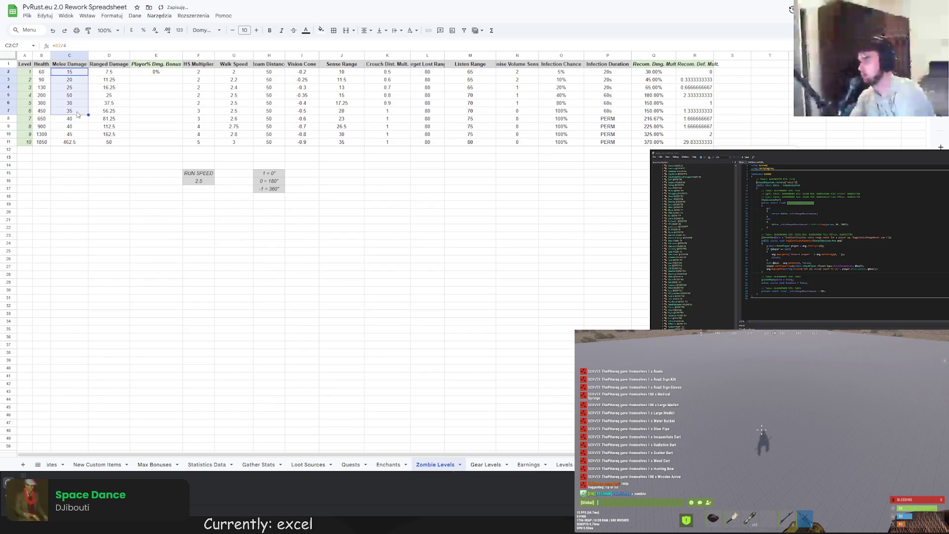
{"action": "left_click_drag", "start_coordinate": [80, 74], "coordinate": [84, 143]}
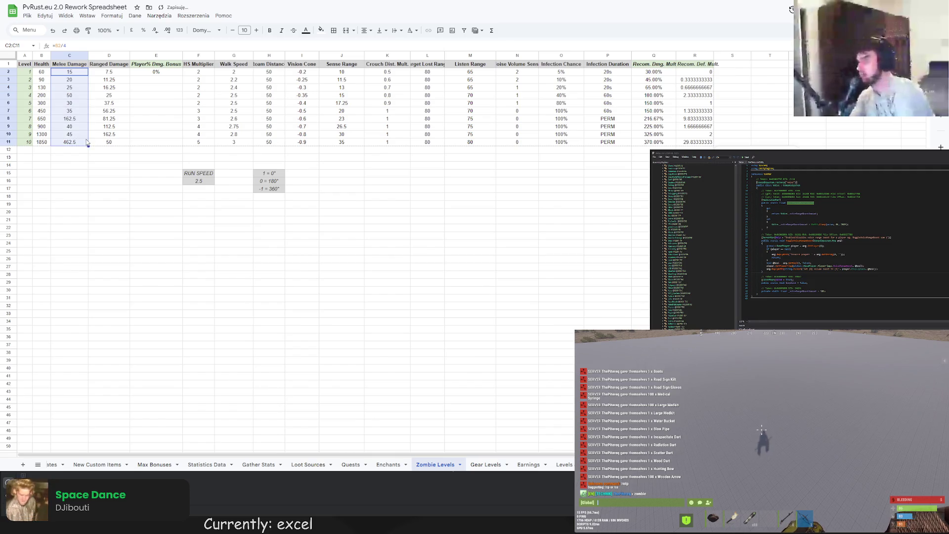
{"action": "left_click", "coordinate": [75, 98]}
{"action": "type", "text": "30"}
{"action": "key", "text": "Return"}
{"action": "type", "text": "35"}
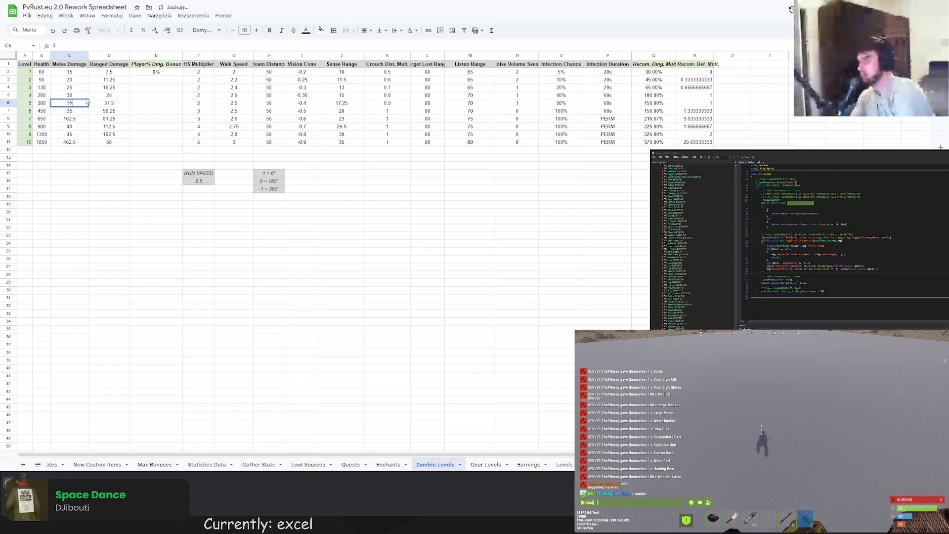
{"action": "key", "text": "Return"}
{"action": "type", "text": "40"}
{"action": "key", "text": "Return"}
{"action": "type", "text": "45"}
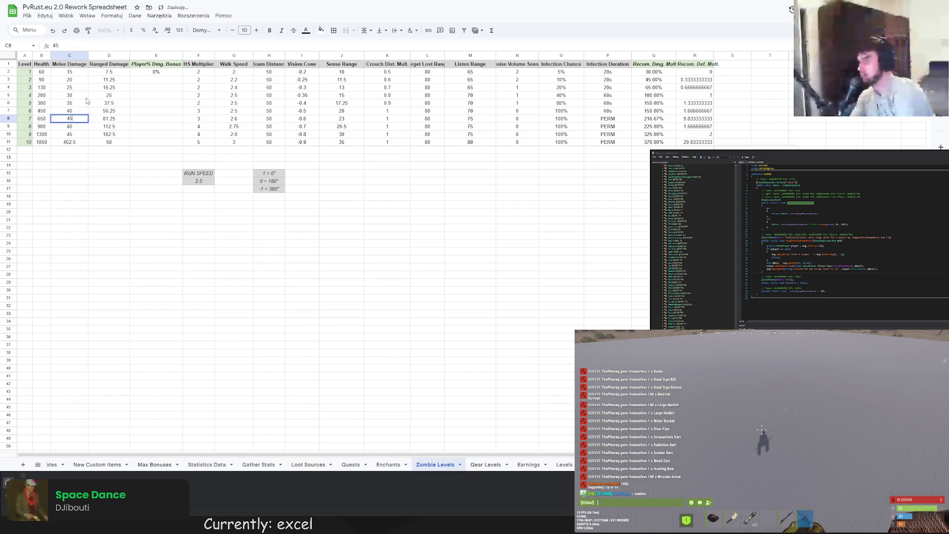
{"action": "key", "text": "Return"}
{"action": "type", "text": "50"}
{"action": "key", "text": "Return"}
{"action": "type", "text": "55"}
{"action": "key", "text": "Return"}
{"action": "type", "text": "60"}
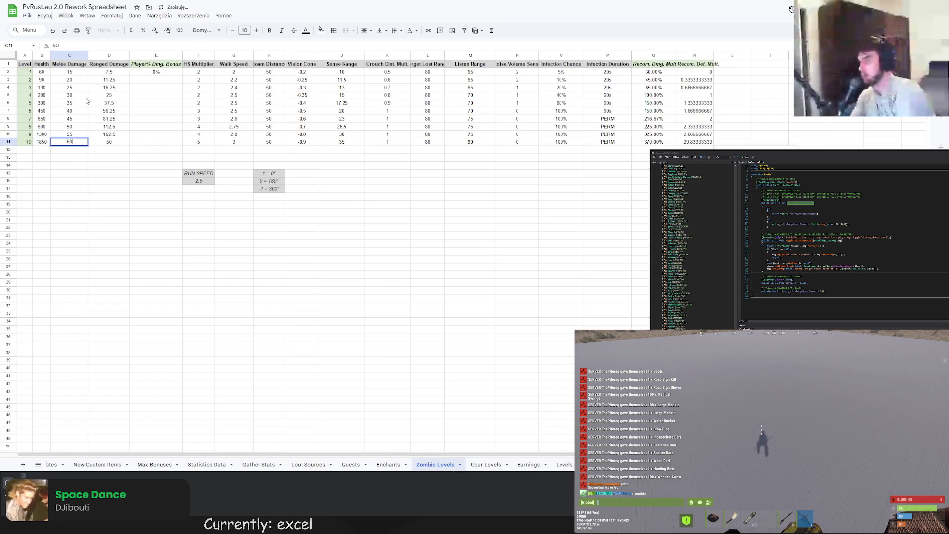
{"action": "key", "text": "Return"}
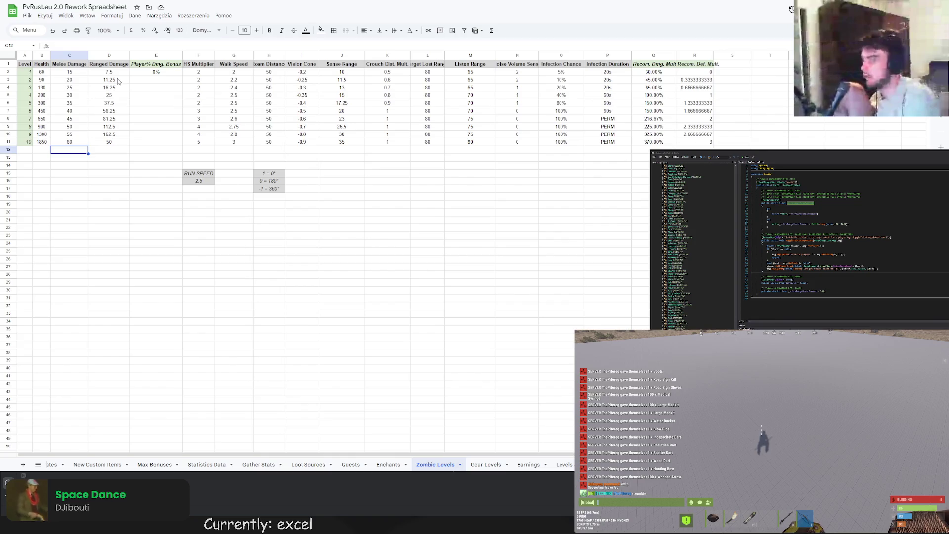
{"action": "double_click", "coordinate": [117, 79]}
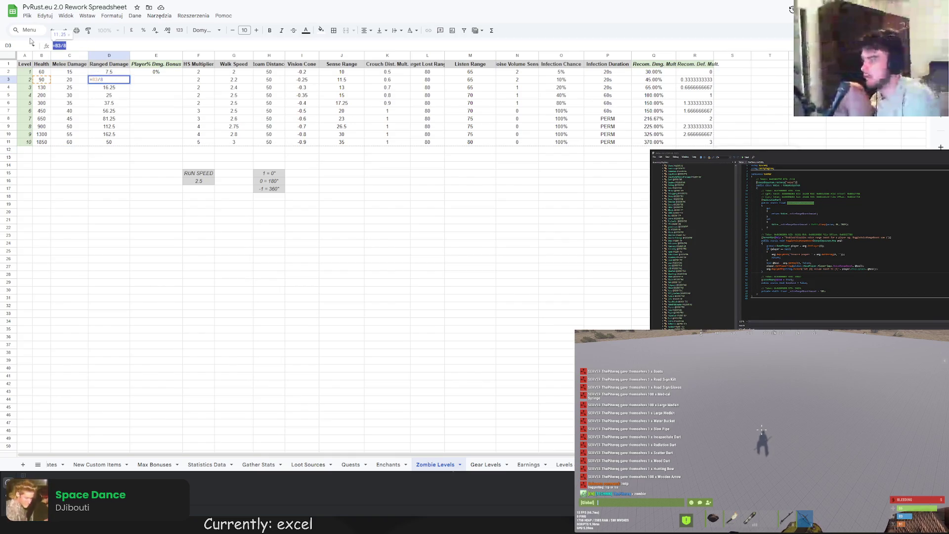
- Enter =D2*1.25 in D3 and fill it down to level 10
{"action": "type", "text": "="}
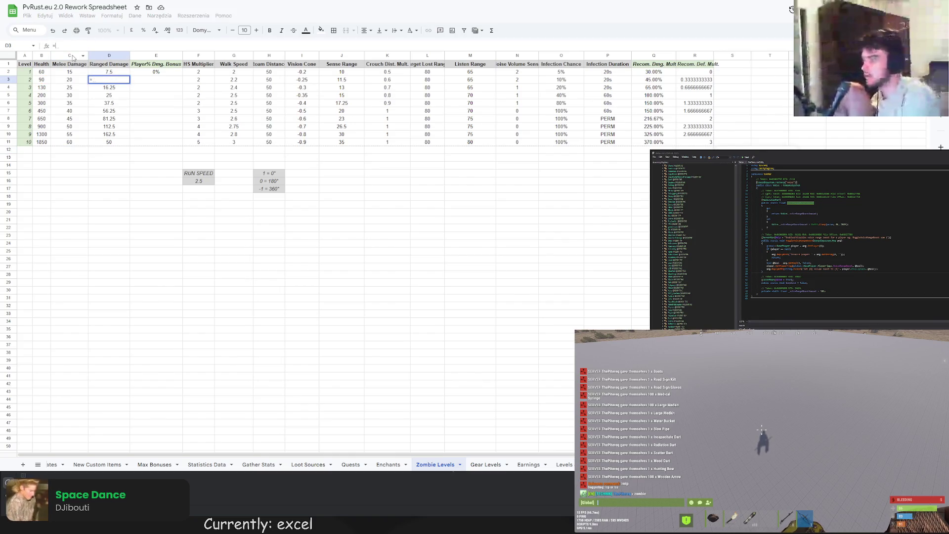
{"action": "left_click", "coordinate": [113, 73]}
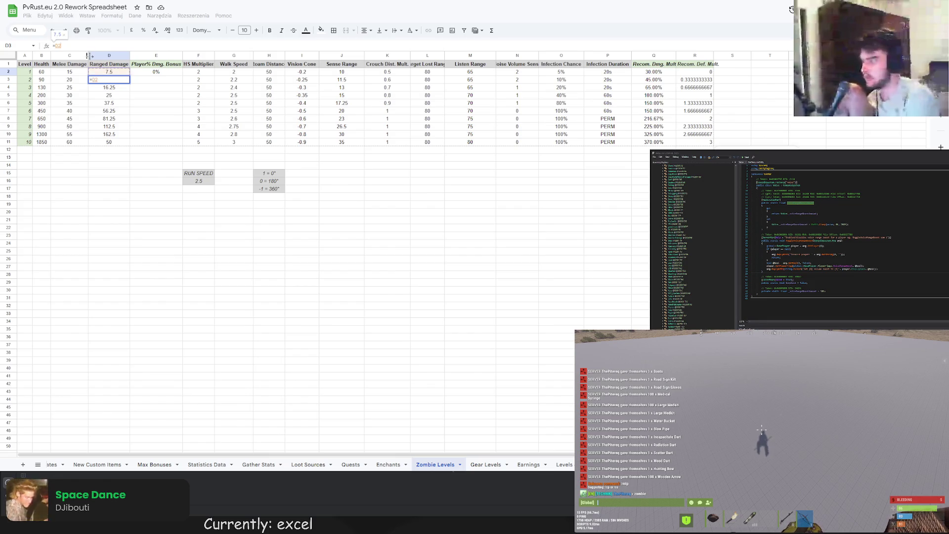
{"action": "type", "text": "*1.25"}
{"action": "key", "text": "Return"}
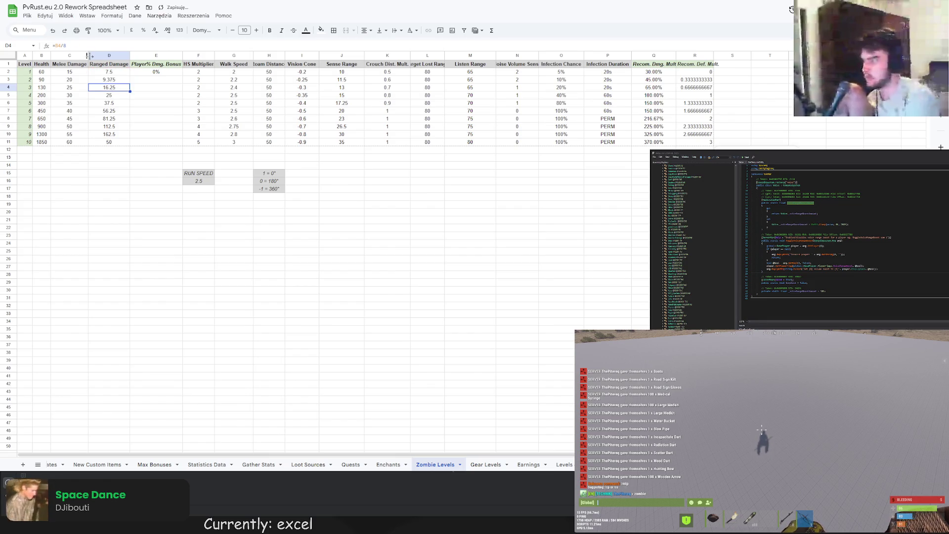
{"action": "left_click", "coordinate": [117, 82]}
{"action": "left_click_drag", "start_coordinate": [130, 83], "coordinate": [120, 147]}
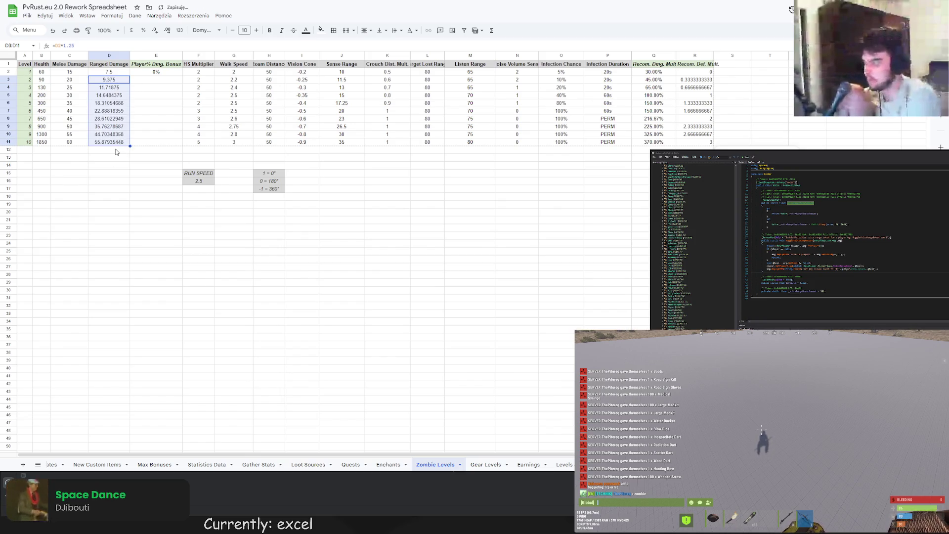
- Set the level 1 ranged damage in D2 to 8
{"action": "left_click", "coordinate": [109, 72]}
{"action": "left_click", "coordinate": [75, 46]}
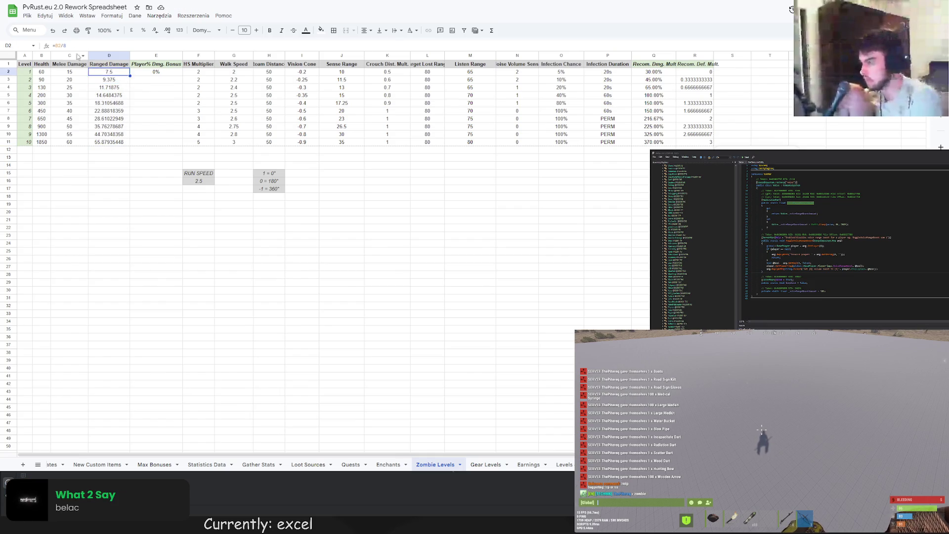
{"action": "left_click_drag", "start_coordinate": [74, 46], "coordinate": [52, 46]}
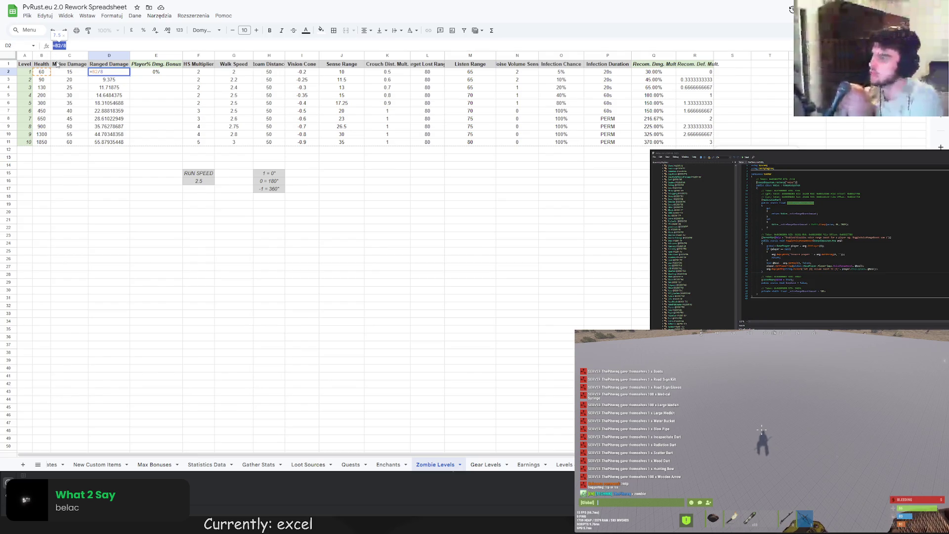
{"action": "type", "text": "8"}
{"action": "key", "text": "Return"}
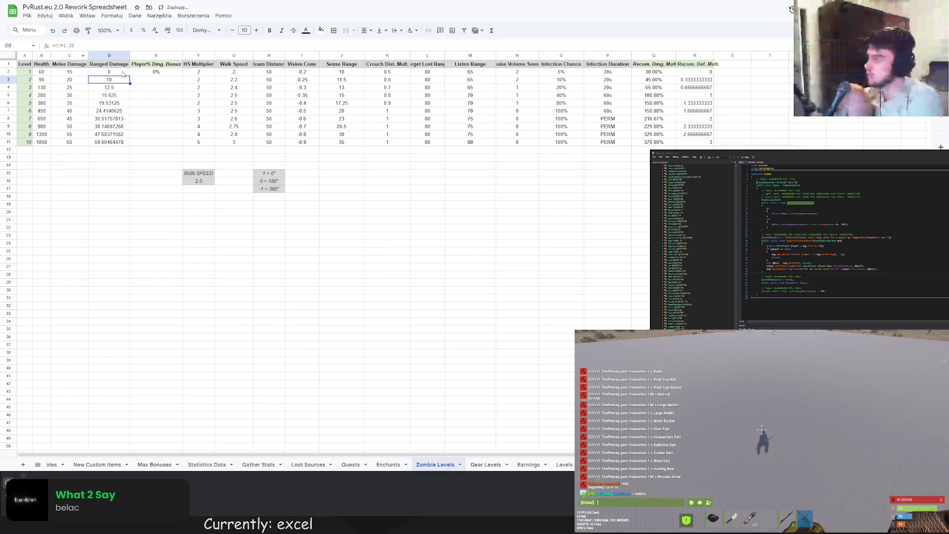
- Try a ×1.5 growth multiplier filled down the column, then undo the fill
{"action": "key", "text": "F2"}
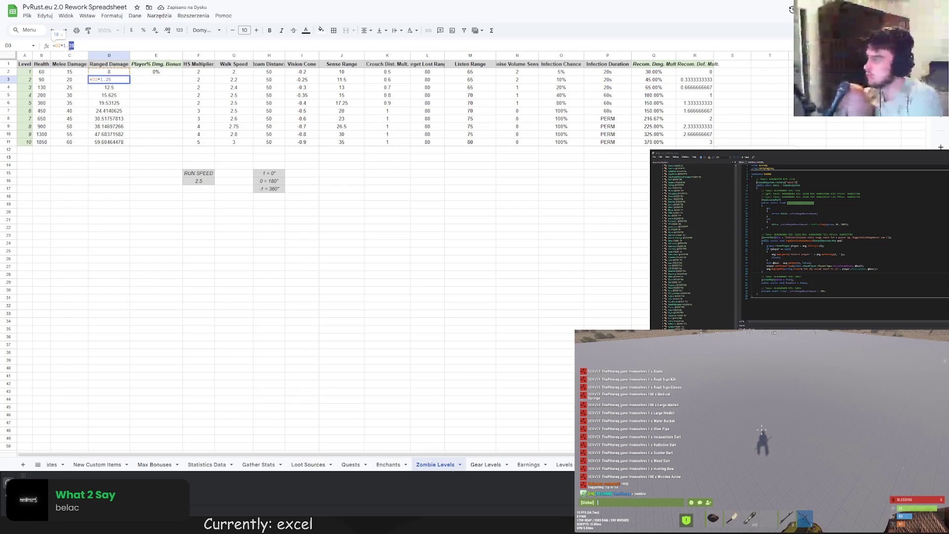
{"action": "key", "text": "ctrl+shift+Left"}
{"action": "type", "text": "5"}
{"action": "key", "text": "Return"}
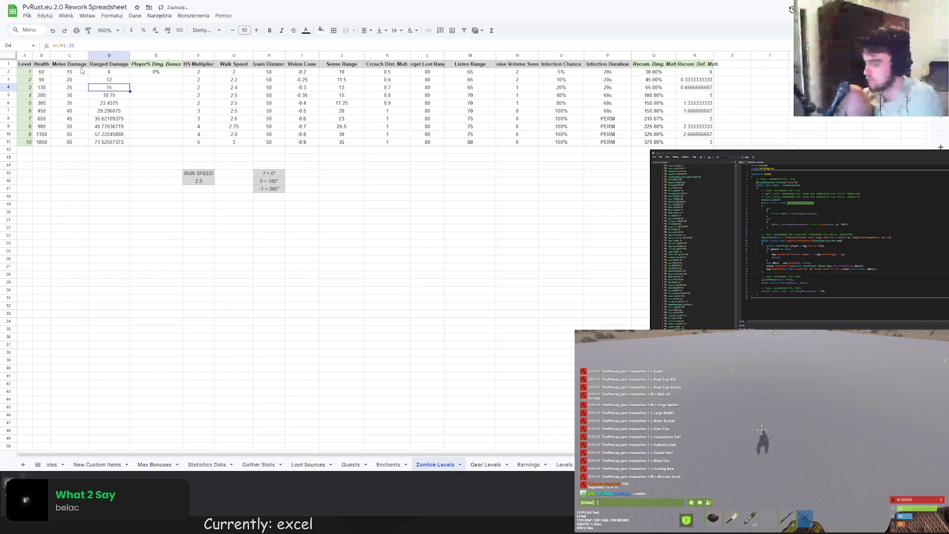
{"action": "left_click", "coordinate": [121, 80]}
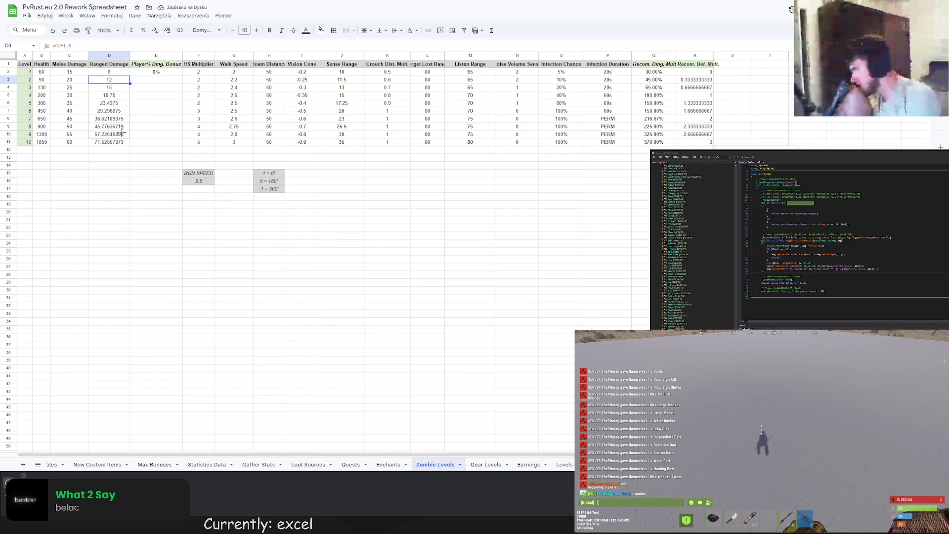
{"action": "left_click_drag", "start_coordinate": [130, 83], "coordinate": [120, 145]}
{"action": "left_click", "coordinate": [108, 158]}
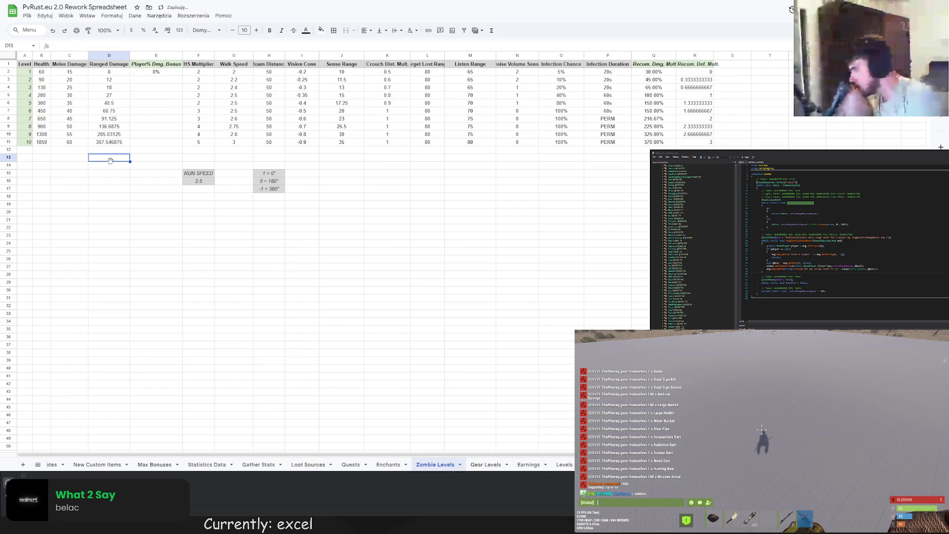
{"action": "left_click", "coordinate": [150, 127]}
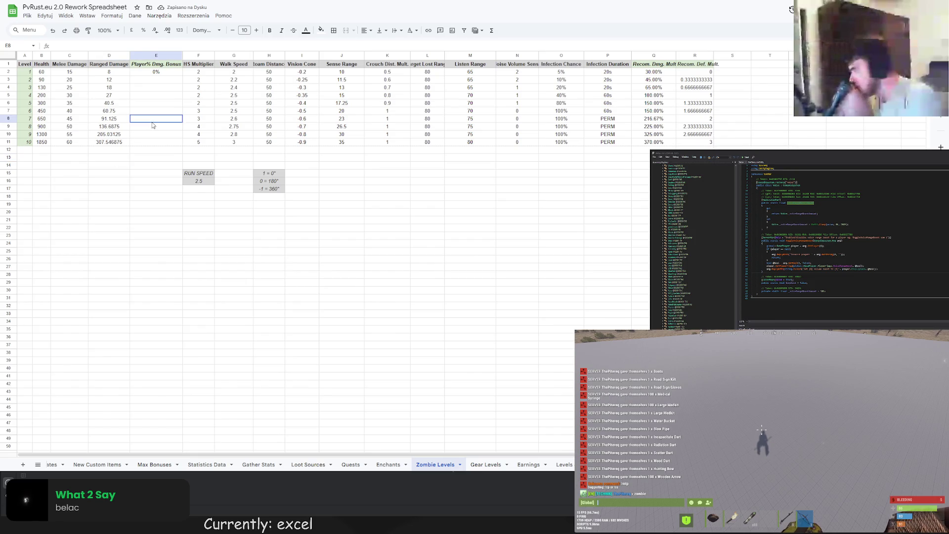
{"action": "key", "text": "ctrl+z"}
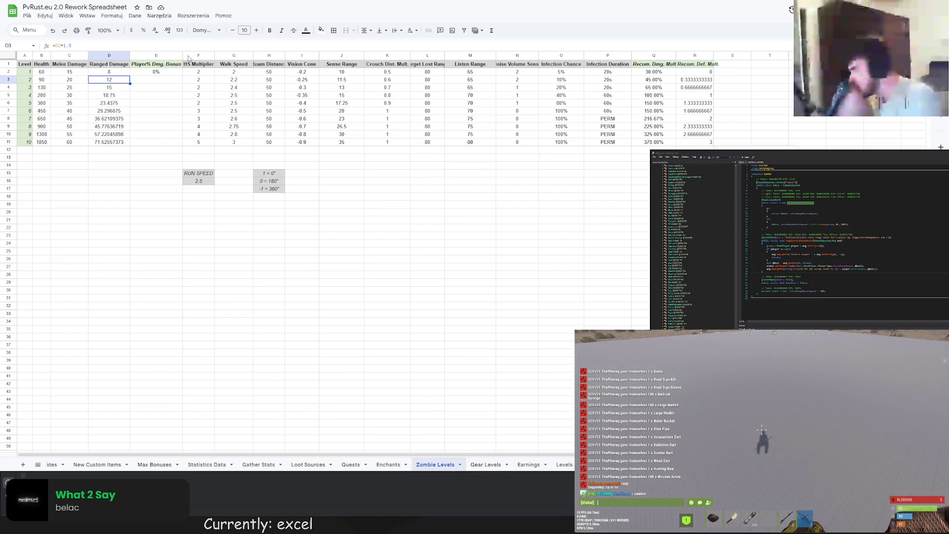
- Change the level 2 multiplier to 1.2 and fill it down to level 10
{"action": "left_click", "coordinate": [69, 45]}
{"action": "type", "text": "2"}
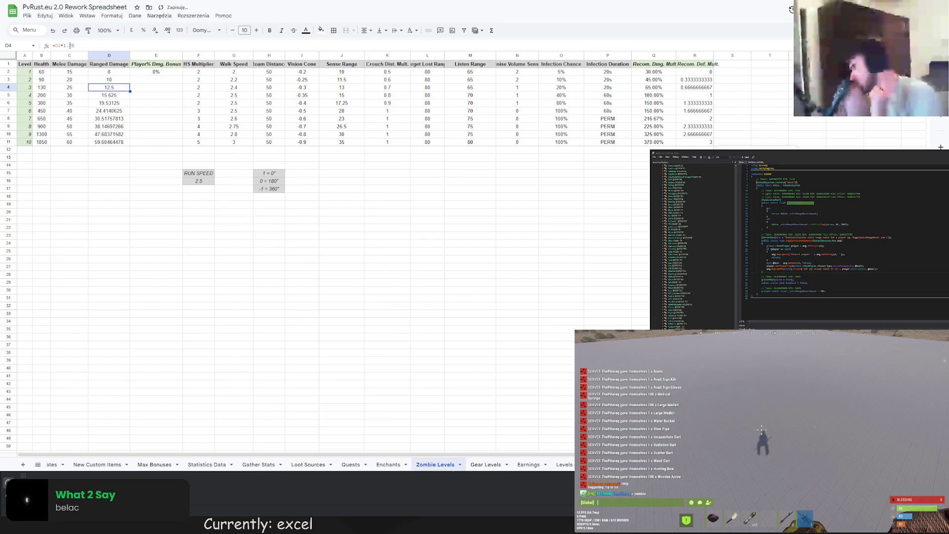
{"action": "key", "text": "Return"}
{"action": "key", "text": "Up"}
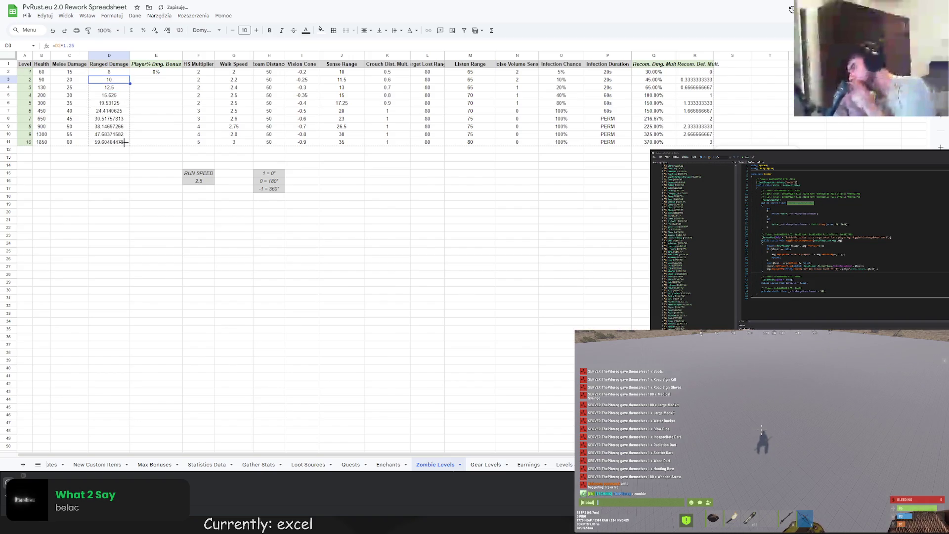
{"action": "left_click", "coordinate": [112, 102]}
{"action": "left_click", "coordinate": [109, 80]}
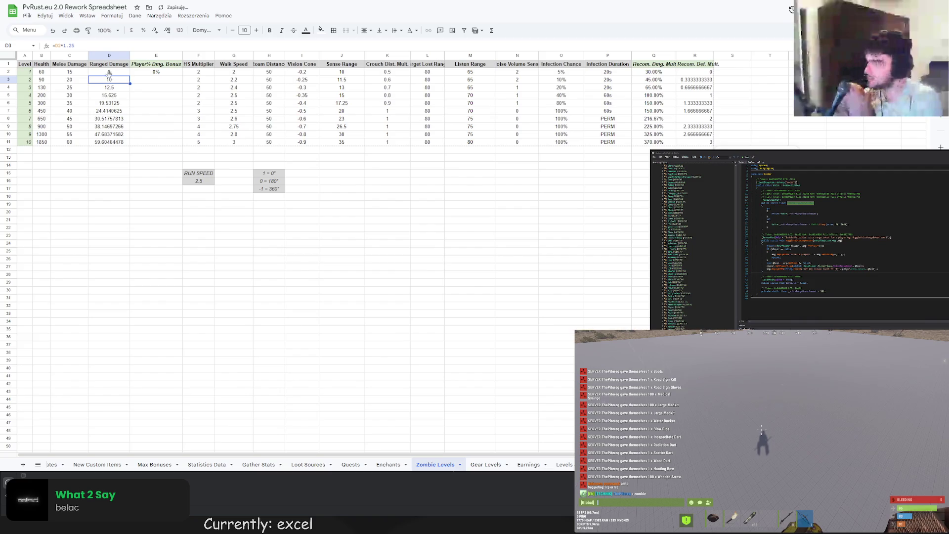
{"action": "left_click", "coordinate": [83, 46]}
{"action": "key", "text": "BackSpace"}
{"action": "key", "text": "Return"}
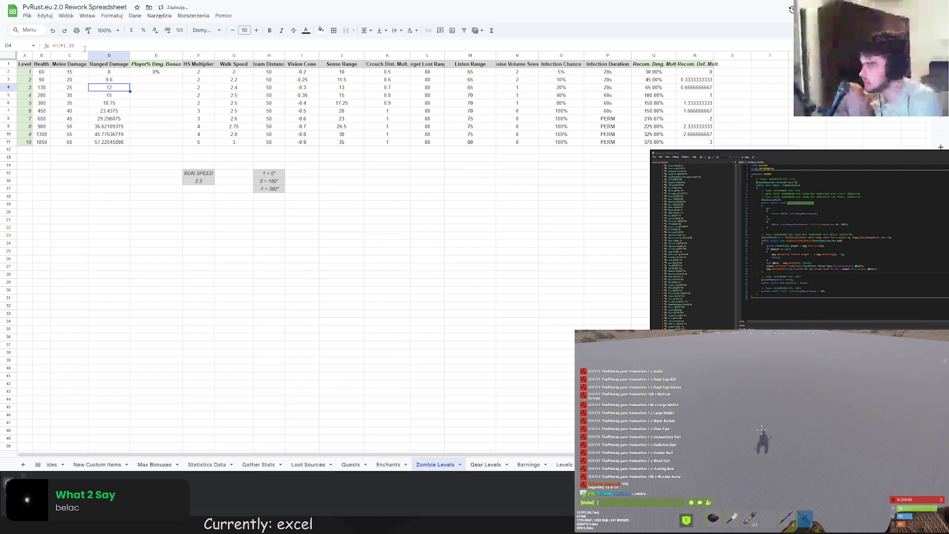
{"action": "left_click", "coordinate": [124, 80]}
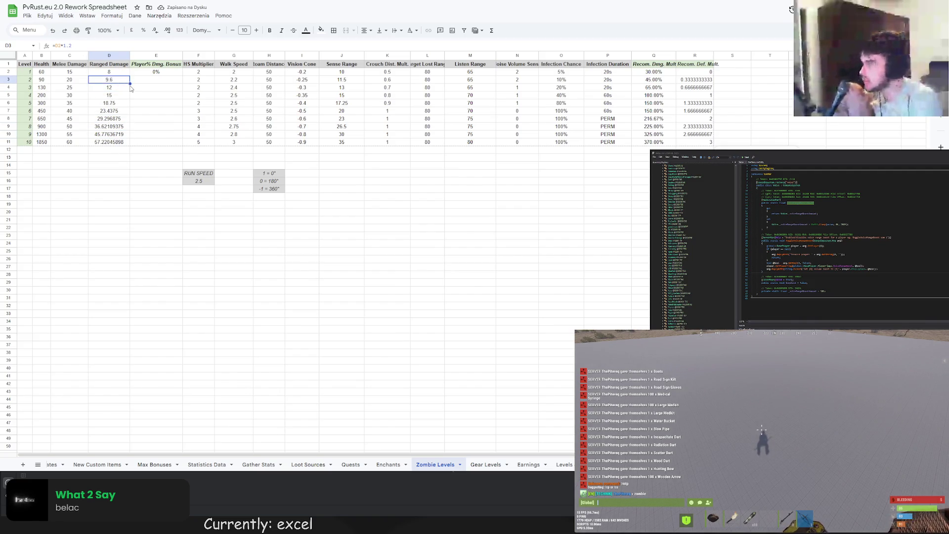
{"action": "left_click_drag", "start_coordinate": [128, 83], "coordinate": [122, 141]}
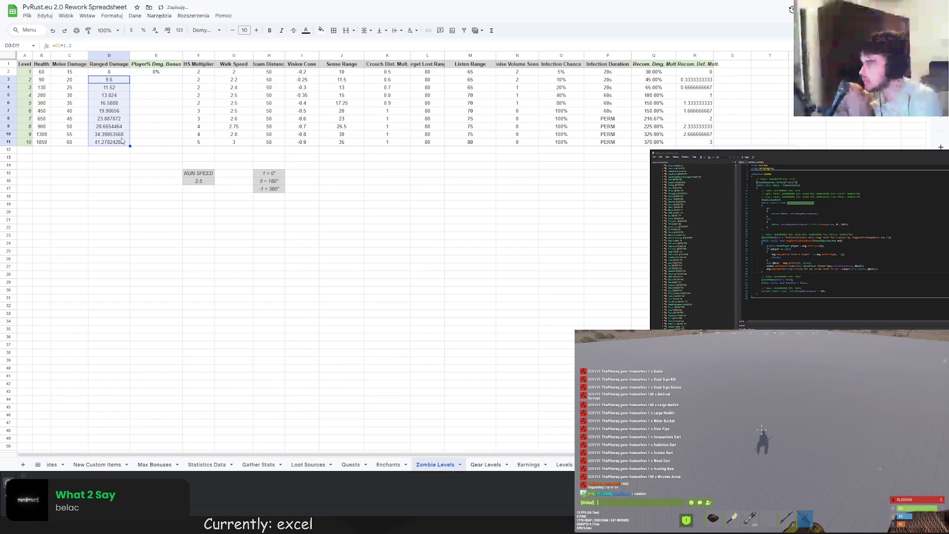
- Change the formula to =D2*1.1 and fill it down D3:D11
{"action": "left_click", "coordinate": [111, 82]}
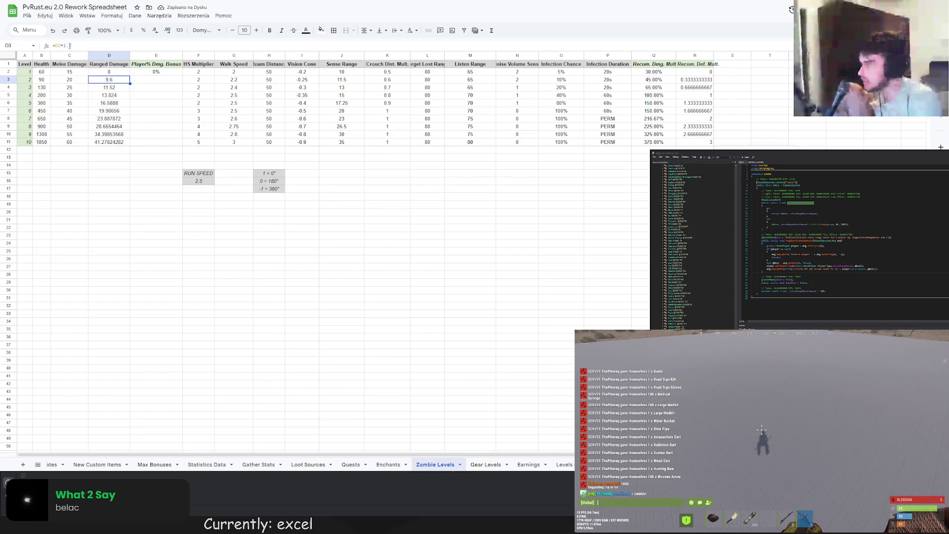
{"action": "key", "text": "BackSpace"}
{"action": "type", "text": "1"}
{"action": "key", "text": "Return"}
{"action": "left_click", "coordinate": [111, 80]}
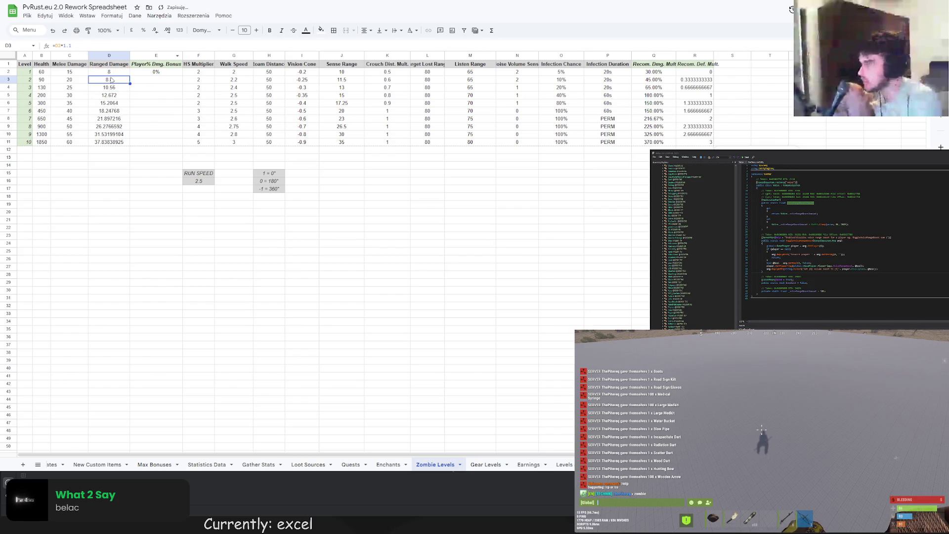
{"action": "left_click_drag", "start_coordinate": [130, 83], "coordinate": [123, 144]}
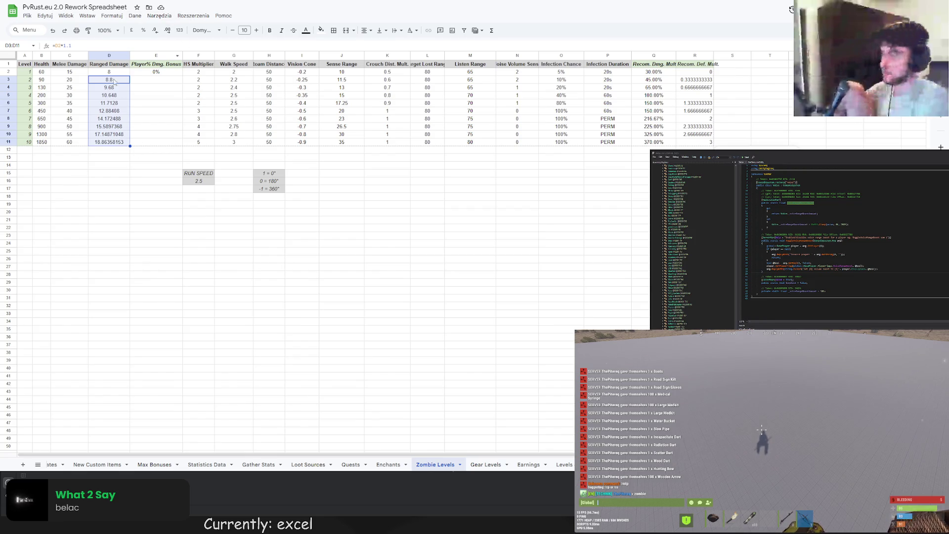
- Apply the two-decimal Number format to Ranged Damage D2:D11 via Format > Number
{"action": "left_click", "coordinate": [109, 89]}
{"action": "left_click_drag", "start_coordinate": [109, 73], "coordinate": [110, 142]}
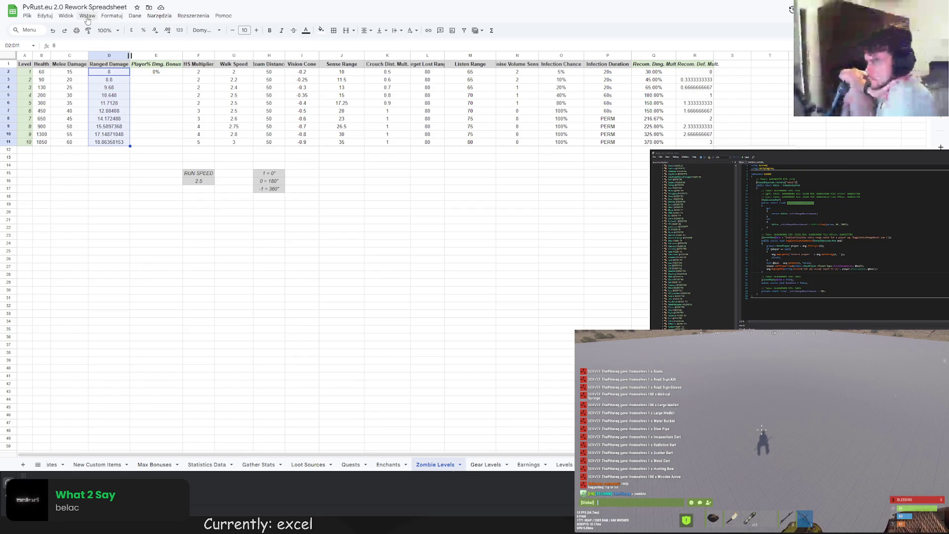
{"action": "left_click", "coordinate": [67, 16]}
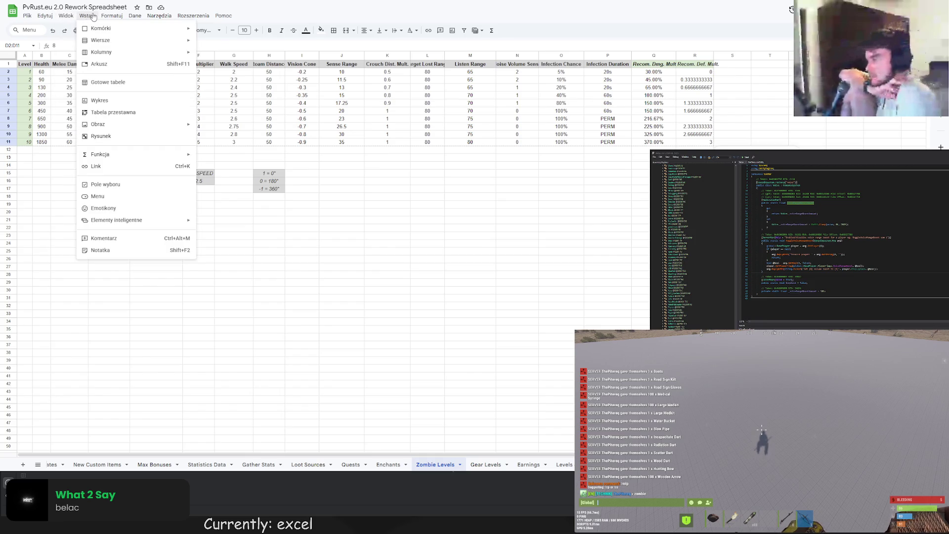
{"action": "left_click", "coordinate": [246, 17]}
{"action": "left_click", "coordinate": [45, 16]}
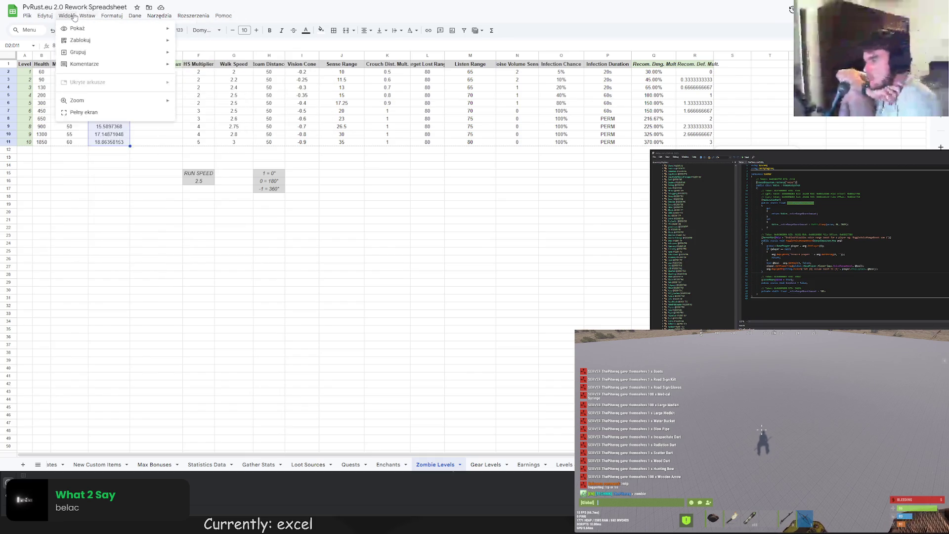
{"action": "mouse_move", "coordinate": [104, 15]}
{"action": "mouse_move", "coordinate": [126, 46]}
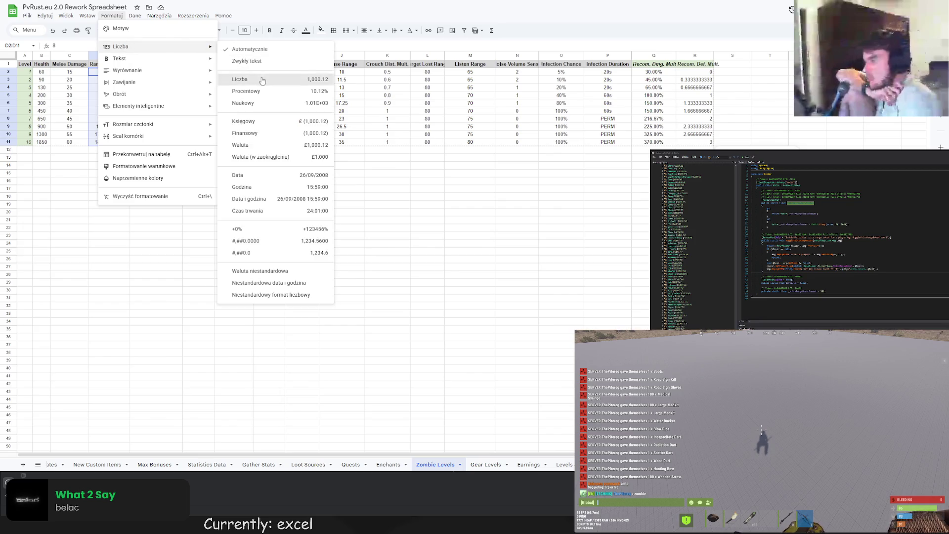
{"action": "left_click", "coordinate": [277, 79]}
{"action": "left_click", "coordinate": [193, 104]}
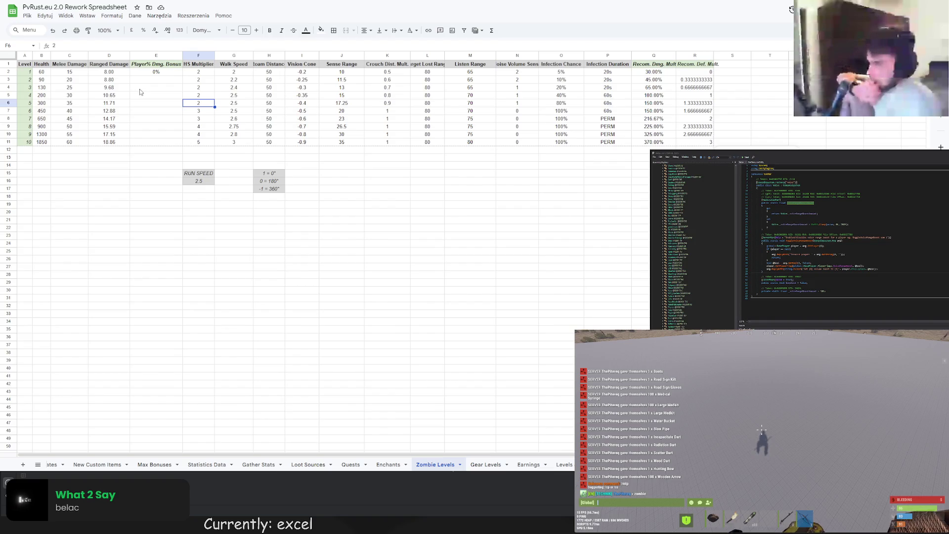
{"action": "double_click", "coordinate": [159, 80]}
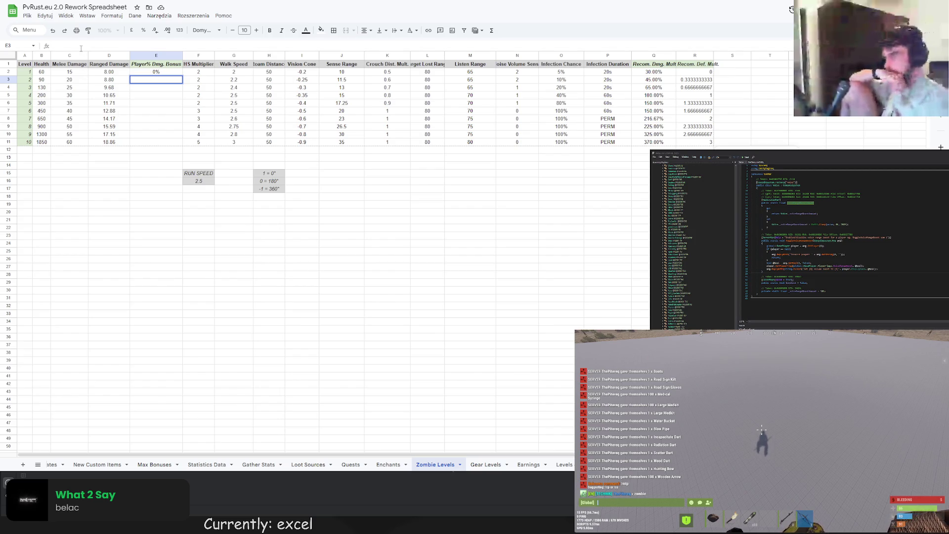
- Enter =Q3-Q2 in E3 and accept the autofill suggestion to fill E4:E11
{"action": "type", "text": "="}
{"action": "left_click", "coordinate": [655, 80]}
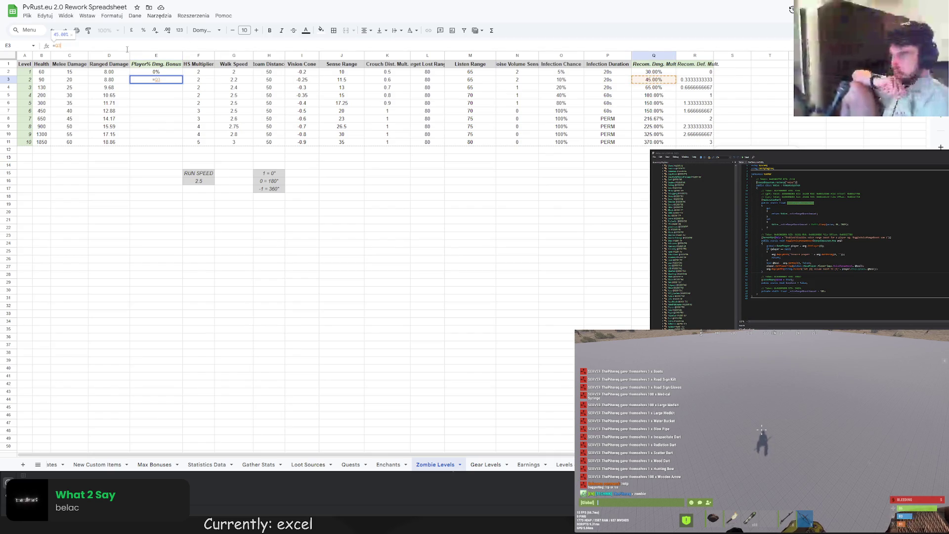
{"action": "type", "text": "-"}
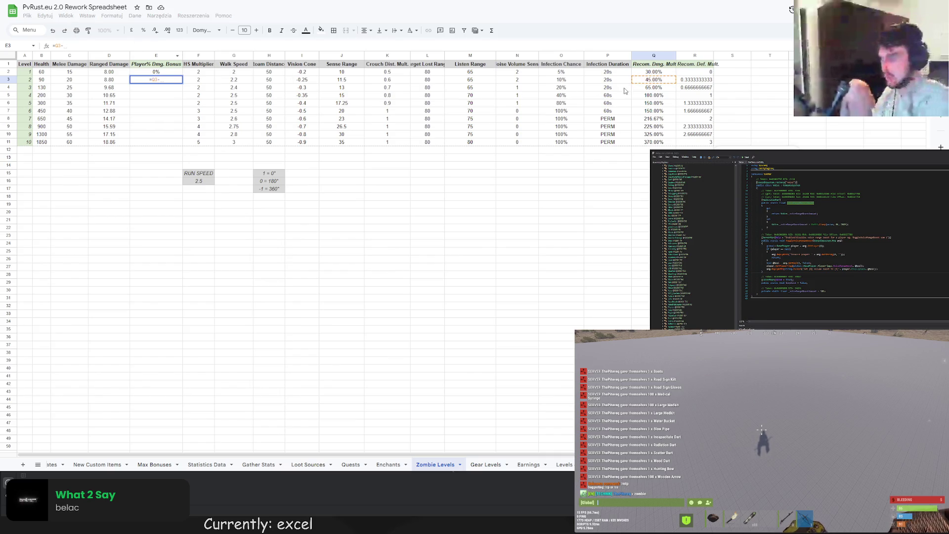
{"action": "left_click", "coordinate": [654, 72]}
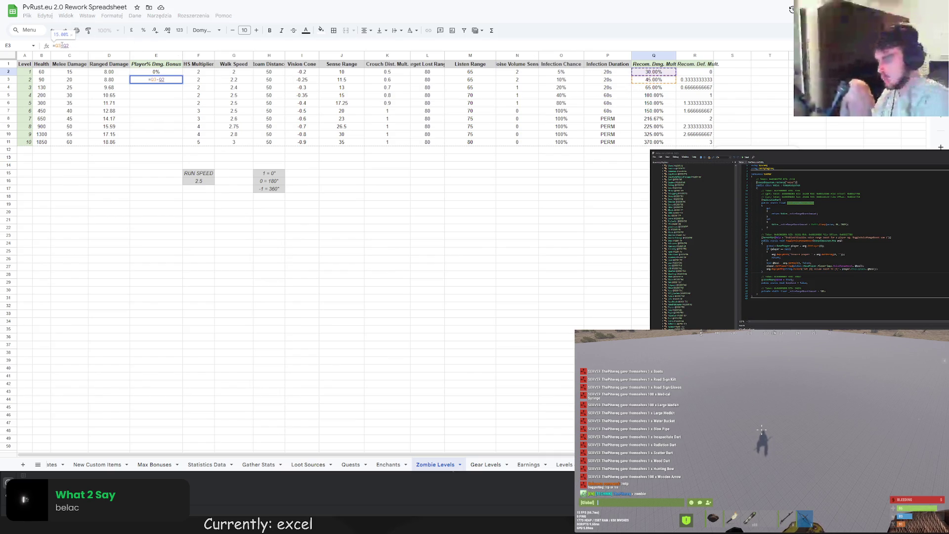
{"action": "key", "text": "Return"}
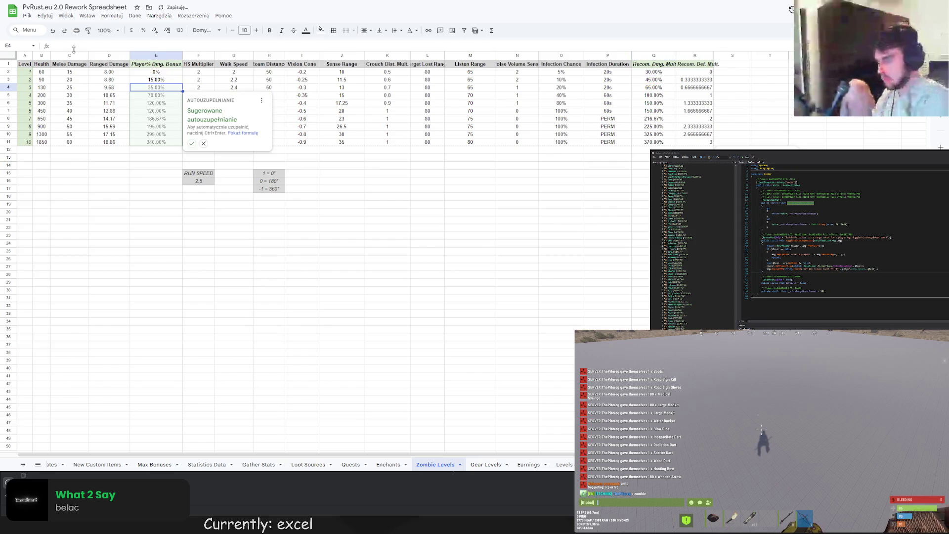
{"action": "left_click", "coordinate": [192, 144]}
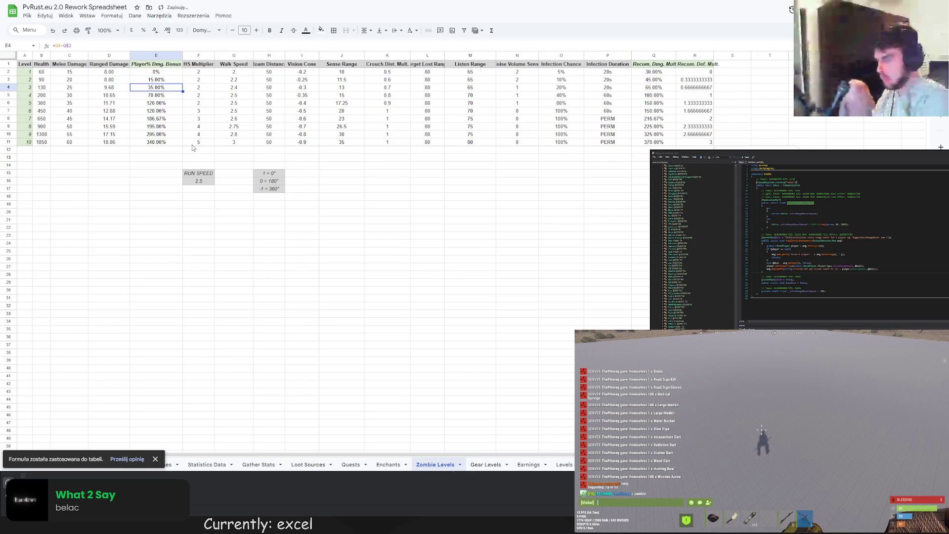
{"action": "left_click", "coordinate": [408, 174]}
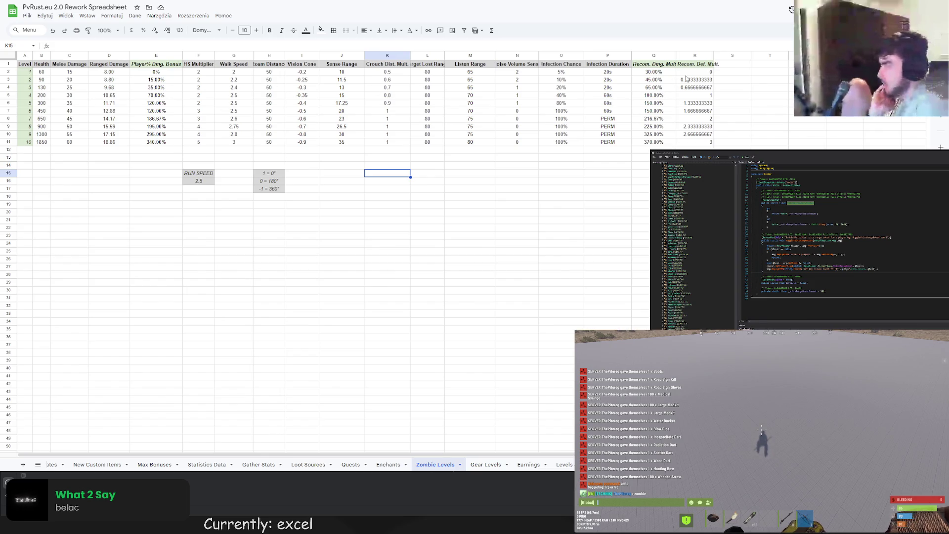
{"action": "left_click_drag", "start_coordinate": [694, 65], "coordinate": [702, 142]}
- Delete the Recom. Def. Mult. contents in R1:R11 and remove R1's grey fill
{"action": "key", "text": "Delete"}
{"action": "left_click", "coordinate": [694, 63]}
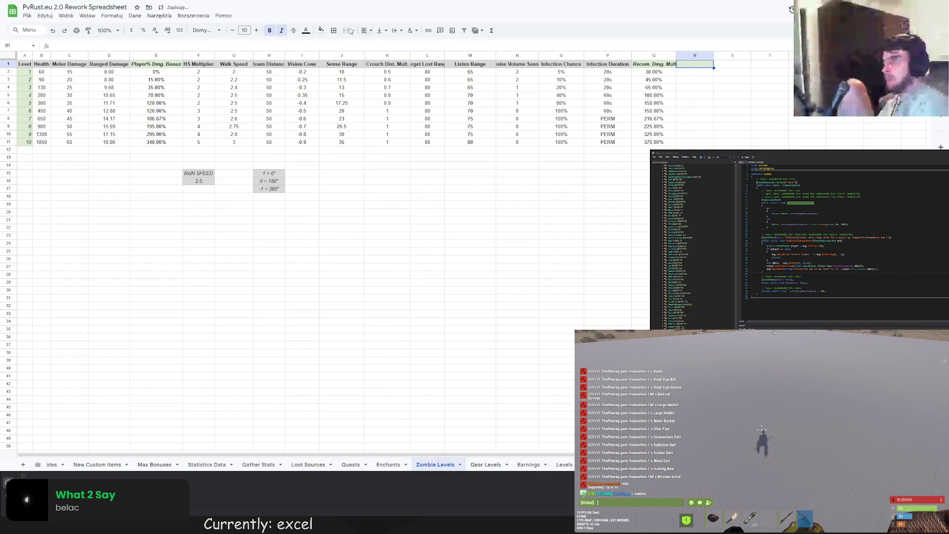
{"action": "left_click", "coordinate": [321, 30]}
{"action": "left_click", "coordinate": [333, 48]}
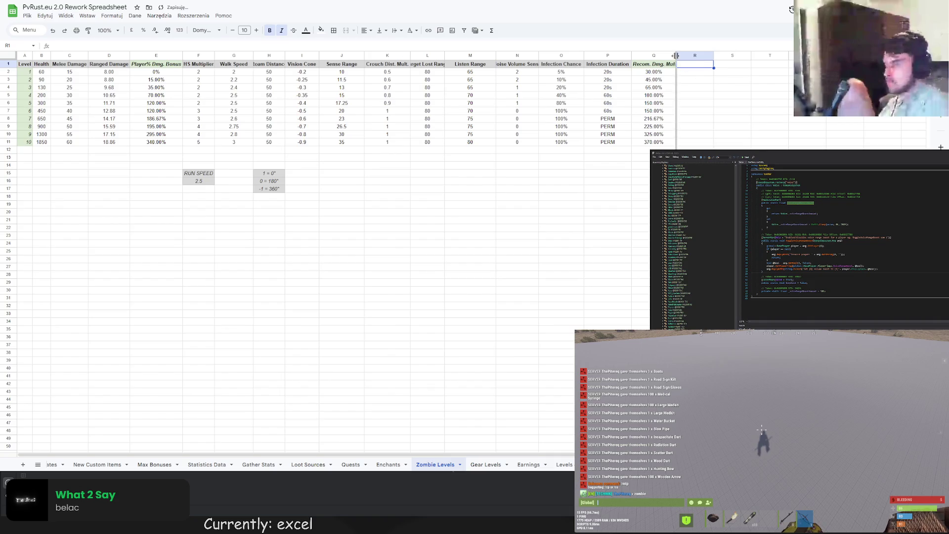
- Auto-fit the widths of columns A through P so every header is fully visible
{"action": "double_click", "coordinate": [630, 55]}
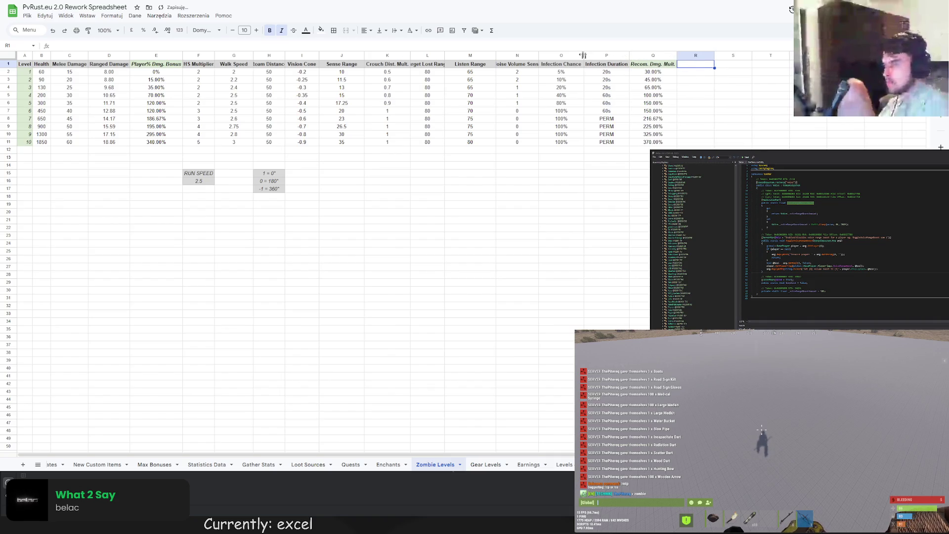
{"action": "double_click", "coordinate": [583, 54]}
{"action": "double_click", "coordinate": [539, 55]}
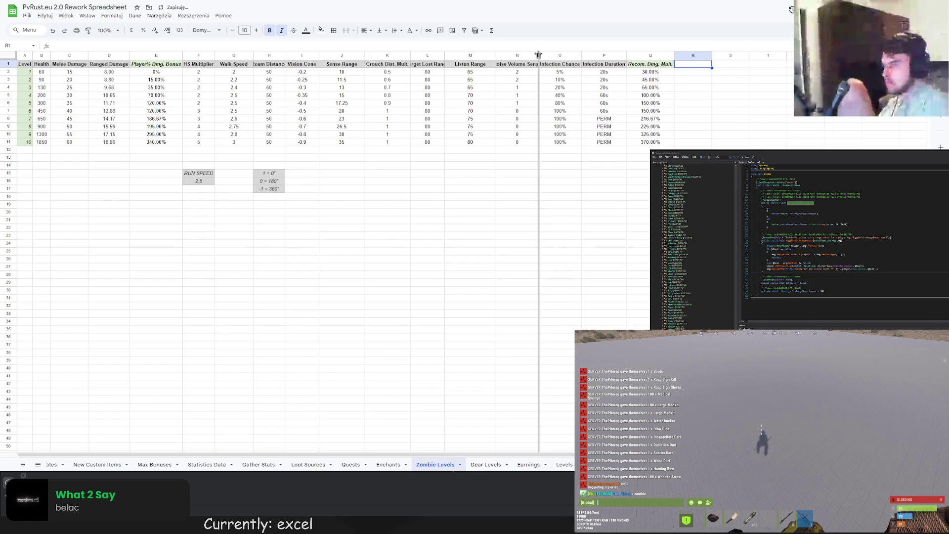
{"action": "double_click", "coordinate": [496, 55]}
{"action": "double_click", "coordinate": [445, 55]}
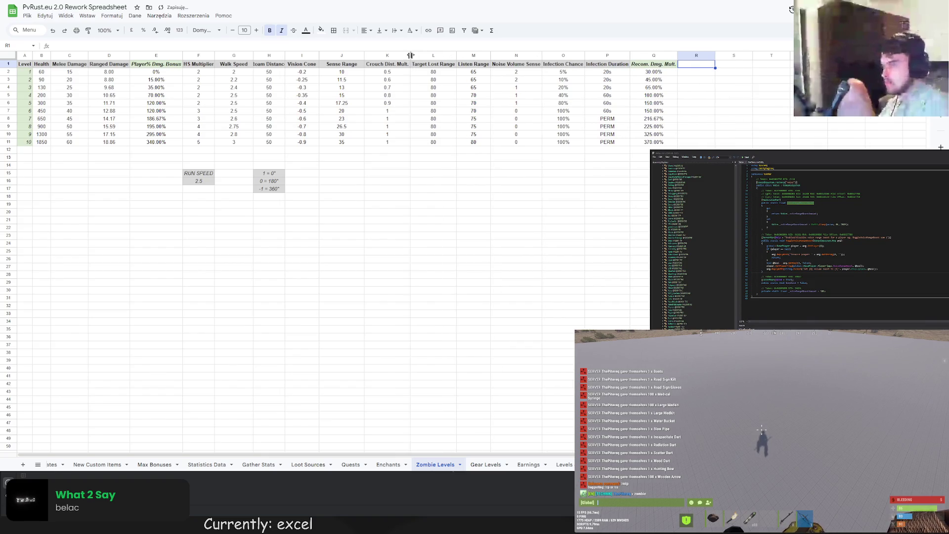
{"action": "double_click", "coordinate": [410, 56]}
{"action": "double_click", "coordinate": [365, 55]}
{"action": "double_click", "coordinate": [320, 55]}
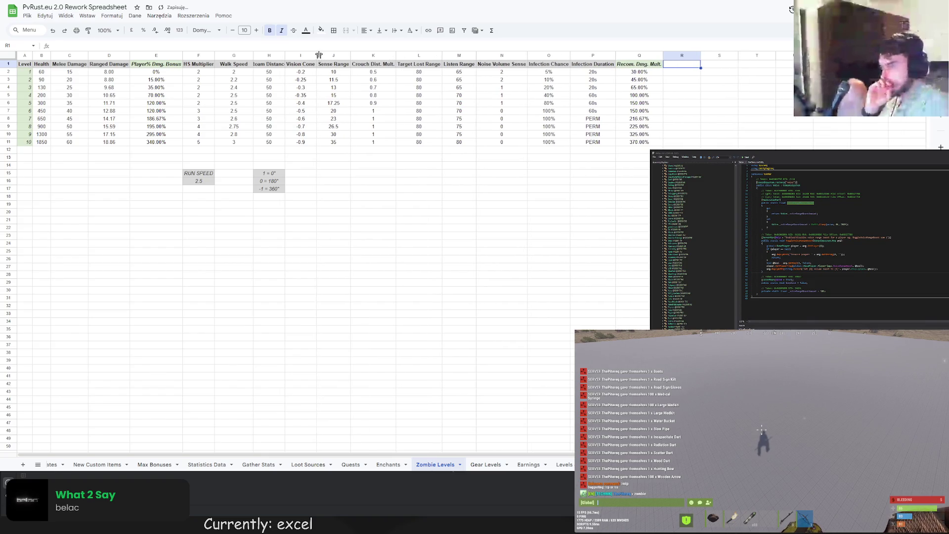
{"action": "double_click", "coordinate": [284, 55]}
{"action": "double_click", "coordinate": [253, 55]}
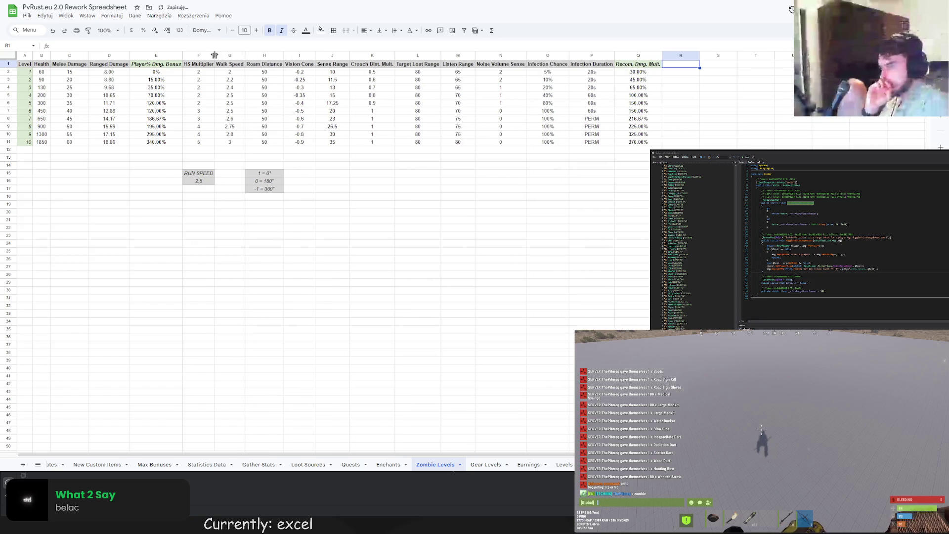
{"action": "double_click", "coordinate": [214, 55]}
{"action": "double_click", "coordinate": [183, 55]}
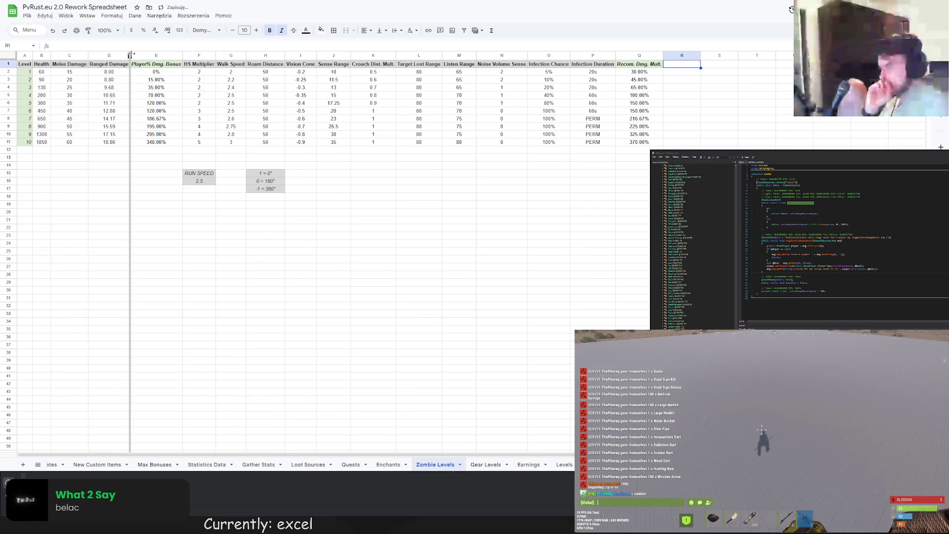
{"action": "double_click", "coordinate": [51, 55]}
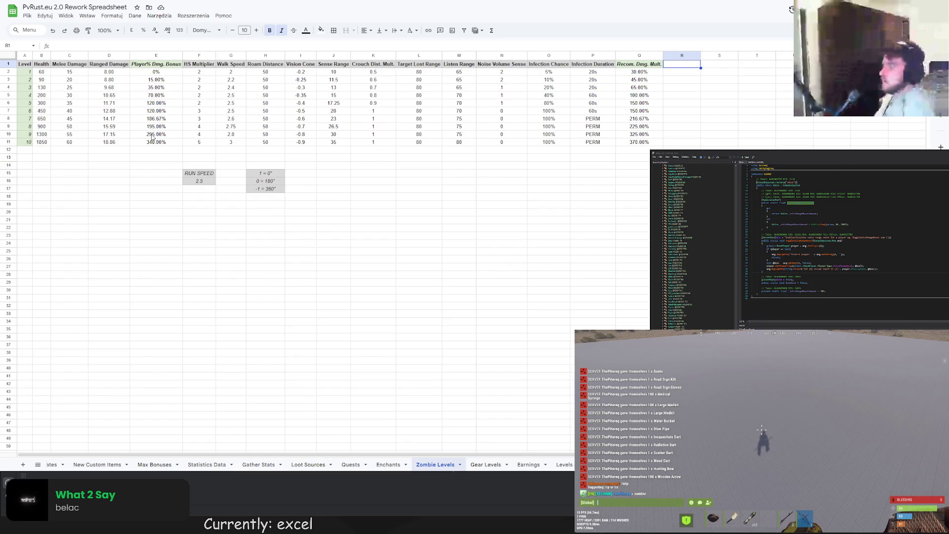
- Check the Player% Dmg. Bonus formulas in column E and the Ranged Damage formulas in column D
{"action": "left_click", "coordinate": [153, 142]}
{"action": "key", "text": "Up"}
{"action": "key", "text": "Up"}
{"action": "key", "text": "Up"}
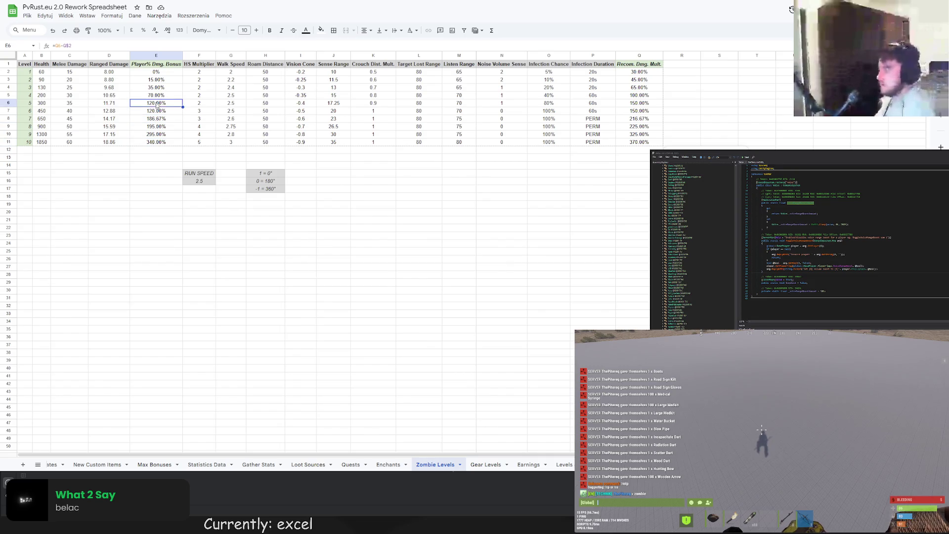
{"action": "key", "text": "Down"}
{"action": "key", "text": "Down"}
{"action": "key", "text": "Down"}
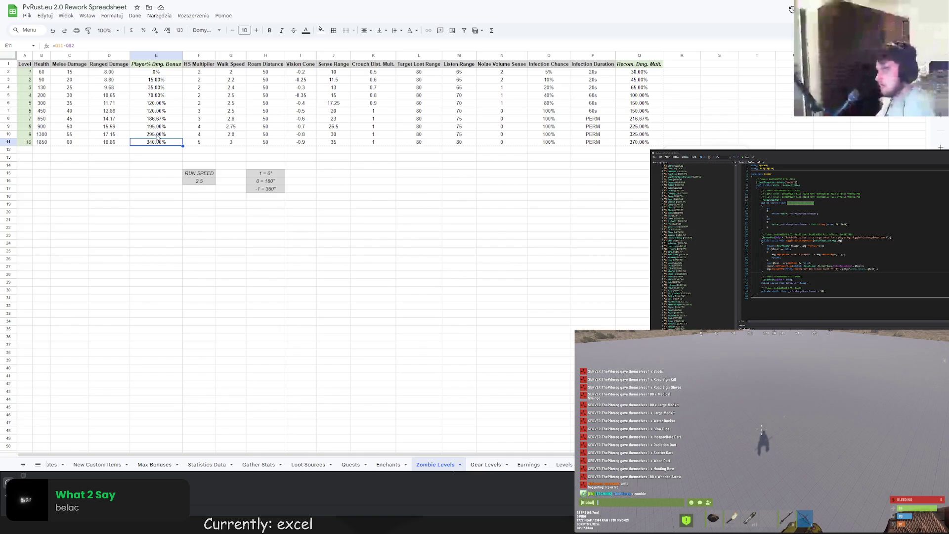
{"action": "left_click", "coordinate": [157, 136]}
{"action": "left_click", "coordinate": [161, 127]}
{"action": "left_click", "coordinate": [160, 120]}
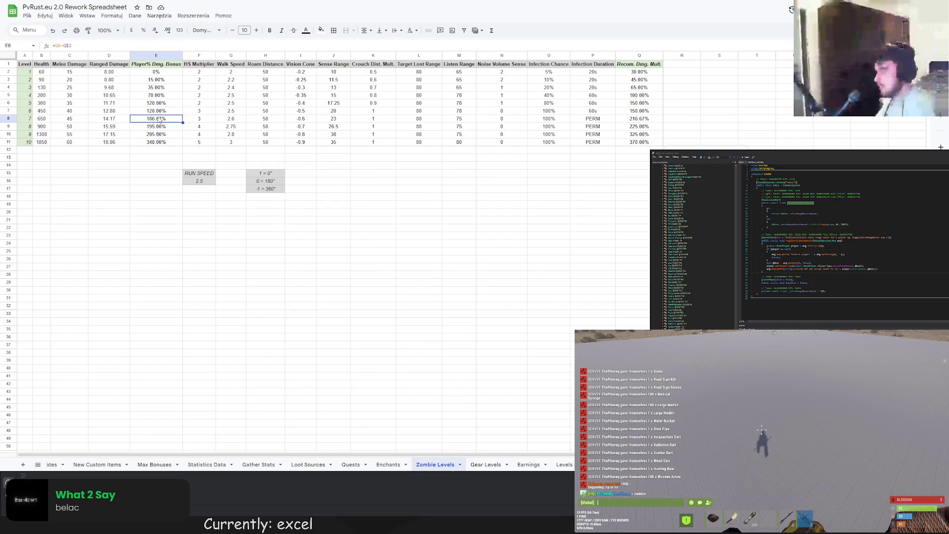
{"action": "left_click", "coordinate": [109, 103]}
{"action": "left_click", "coordinate": [109, 87]}
{"action": "left_click", "coordinate": [109, 79]}
{"action": "left_click", "coordinate": [109, 126]}
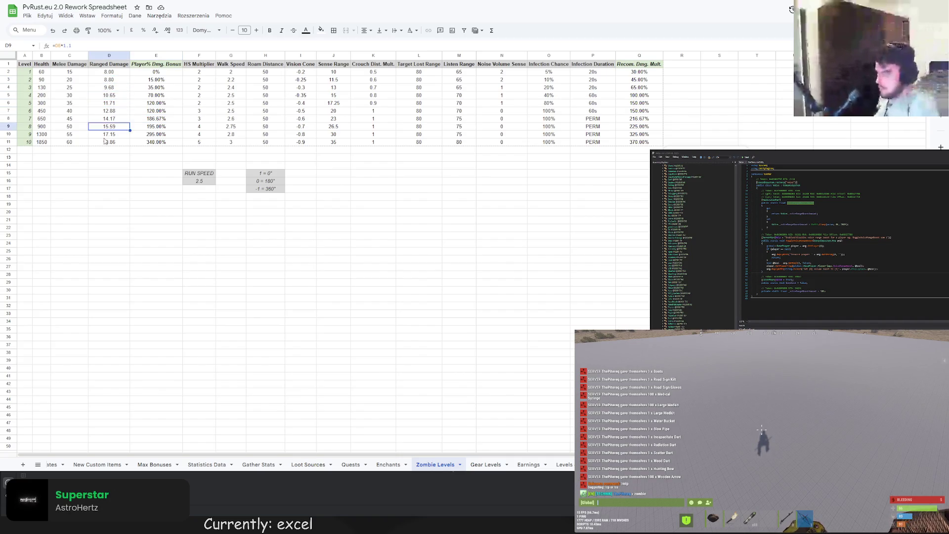
{"action": "left_click", "coordinate": [105, 142]}
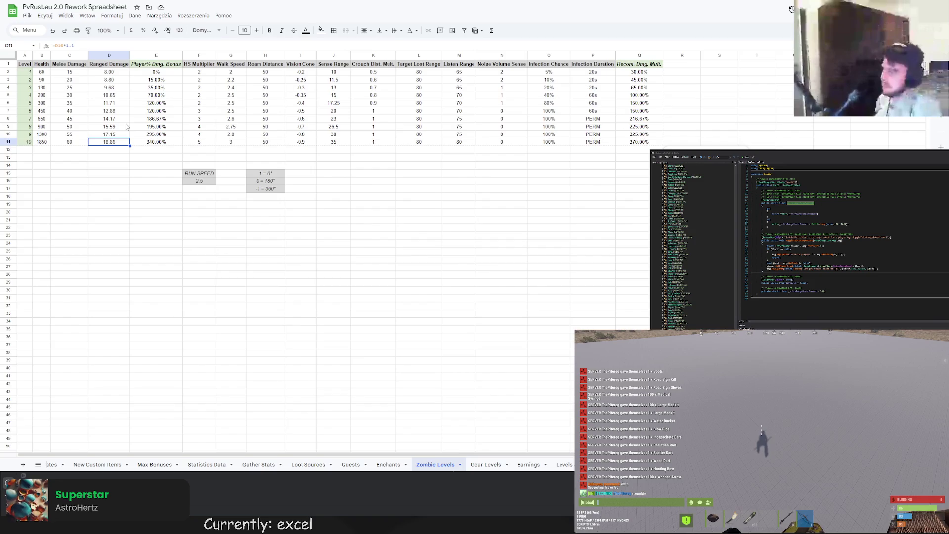
- Recheck the column E bonus formulas and fill E3's formula up into E2 for level 1
{"action": "left_click", "coordinate": [174, 116]}
{"action": "left_click", "coordinate": [163, 97]}
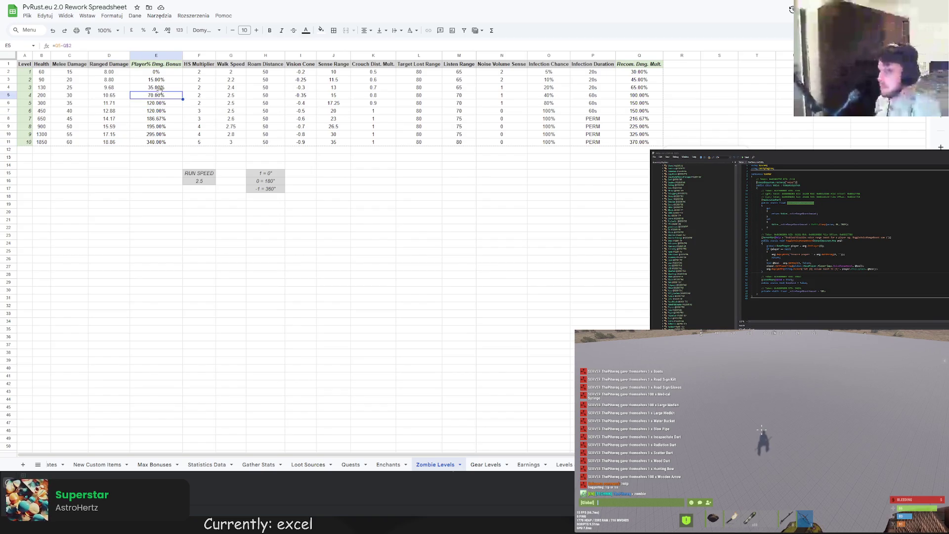
{"action": "left_click", "coordinate": [162, 89]}
{"action": "left_click", "coordinate": [156, 119]}
{"action": "left_click", "coordinate": [148, 94]}
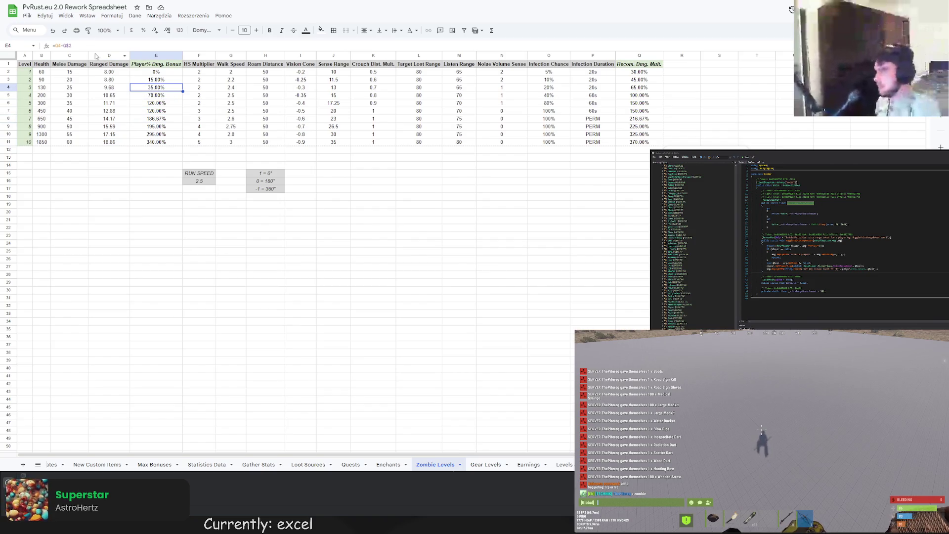
{"action": "left_click", "coordinate": [143, 75]}
{"action": "left_click", "coordinate": [145, 82]}
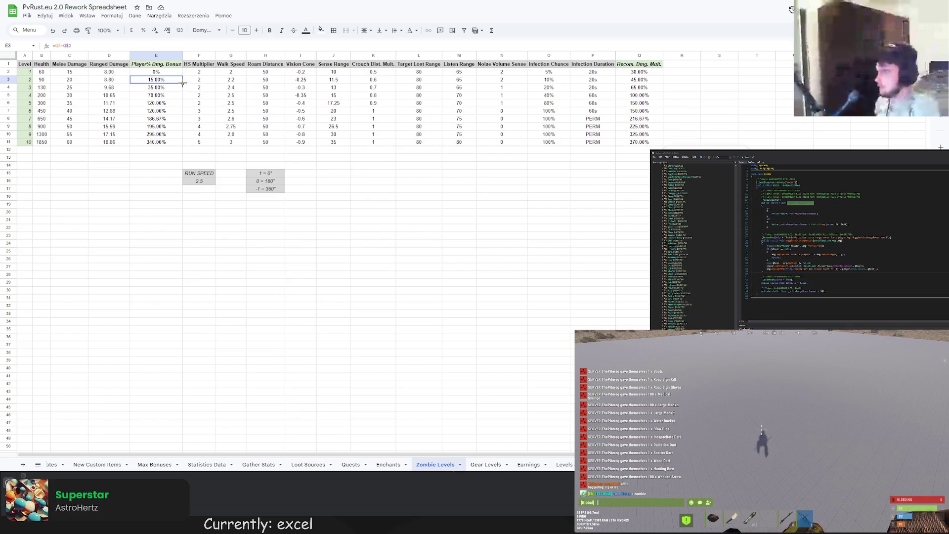
{"action": "left_click_drag", "start_coordinate": [183, 83], "coordinate": [183, 77]}
{"action": "left_click", "coordinate": [179, 79]}
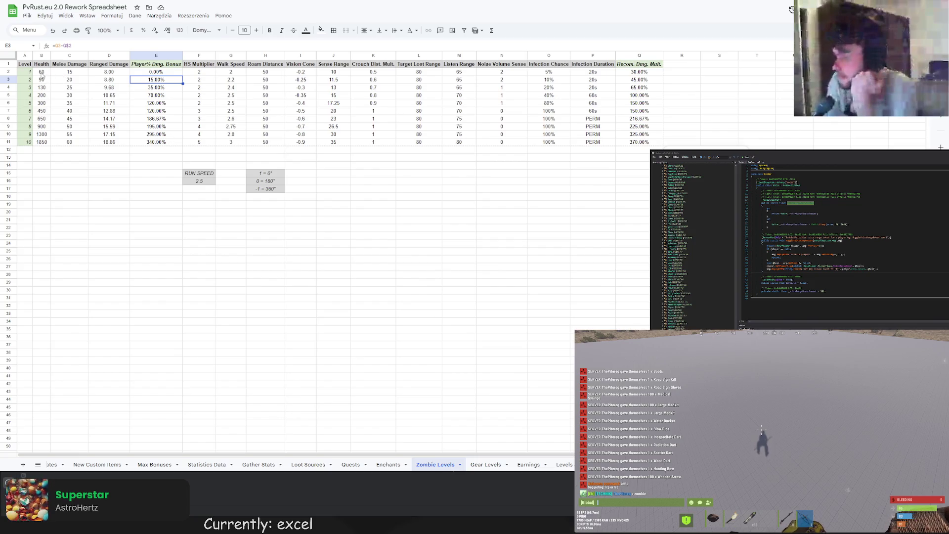
- Fill the level stats block B2:E11 light orange
{"action": "left_click_drag", "start_coordinate": [43, 72], "coordinate": [162, 144]}
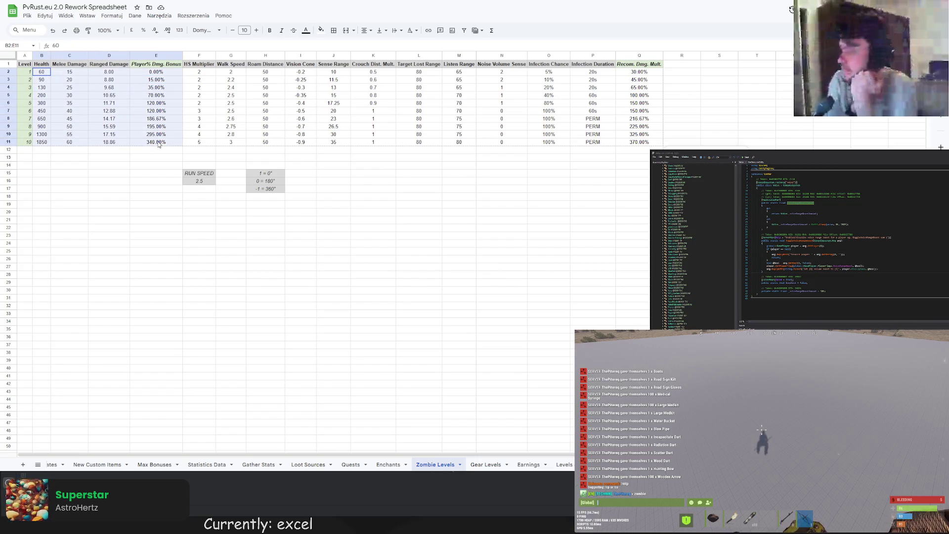
{"action": "left_click", "coordinate": [320, 30]}
{"action": "left_click", "coordinate": [344, 71]}
{"action": "left_click", "coordinate": [639, 126]}
- Fill the Recom. Dmg. Mult. values Q2:Q11 light red
{"action": "left_click_drag", "start_coordinate": [638, 72], "coordinate": [638, 141]}
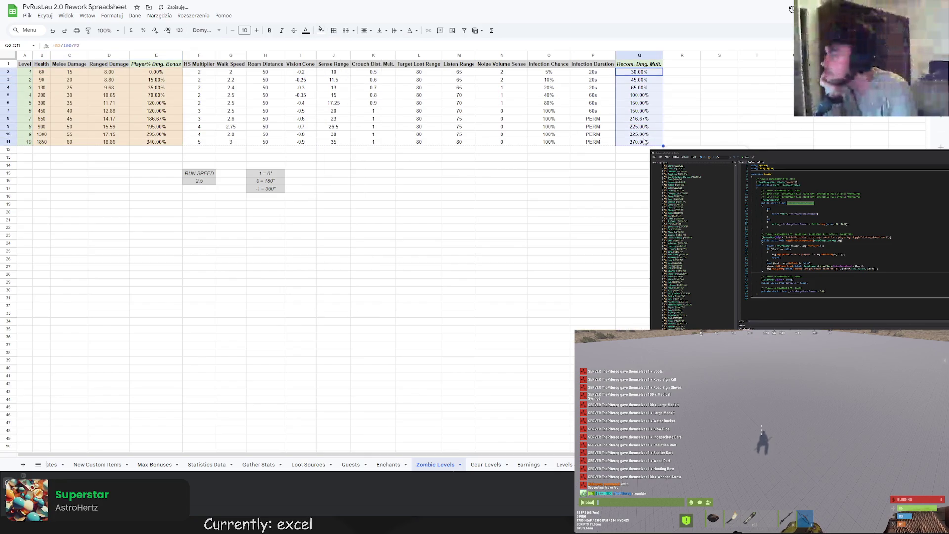
{"action": "left_click", "coordinate": [320, 30]}
{"action": "left_click", "coordinate": [330, 72]}
{"action": "left_click", "coordinate": [418, 189]}
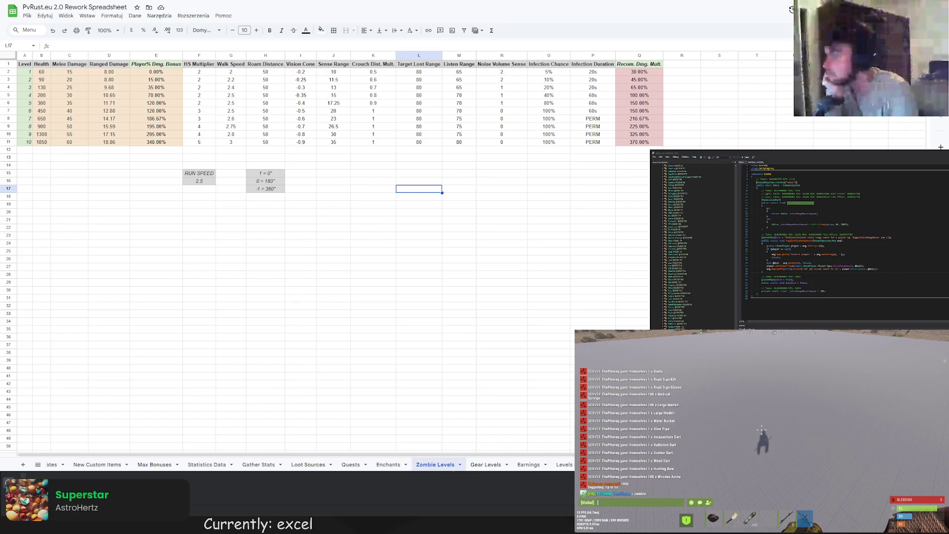
- Enter 'BLIND INPUT' in F19 and change the B2:E11 fill to light red
{"action": "double_click", "coordinate": [196, 205]}
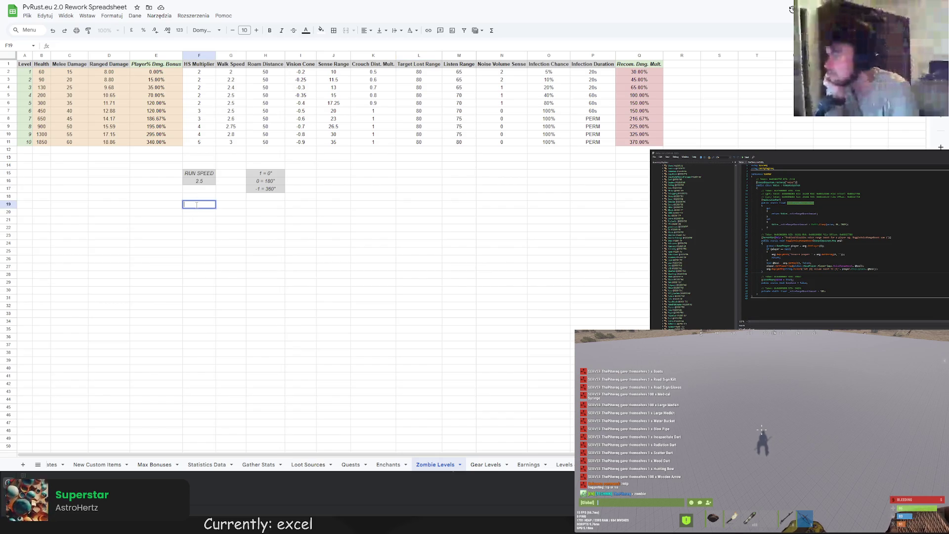
{"action": "type", "text": "BL"}
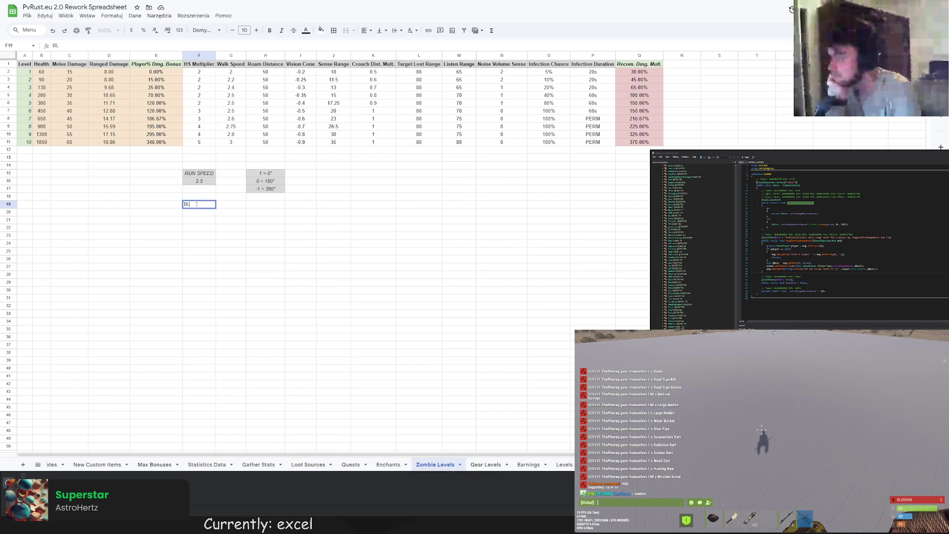
{"action": "type", "text": "IND INPUT"}
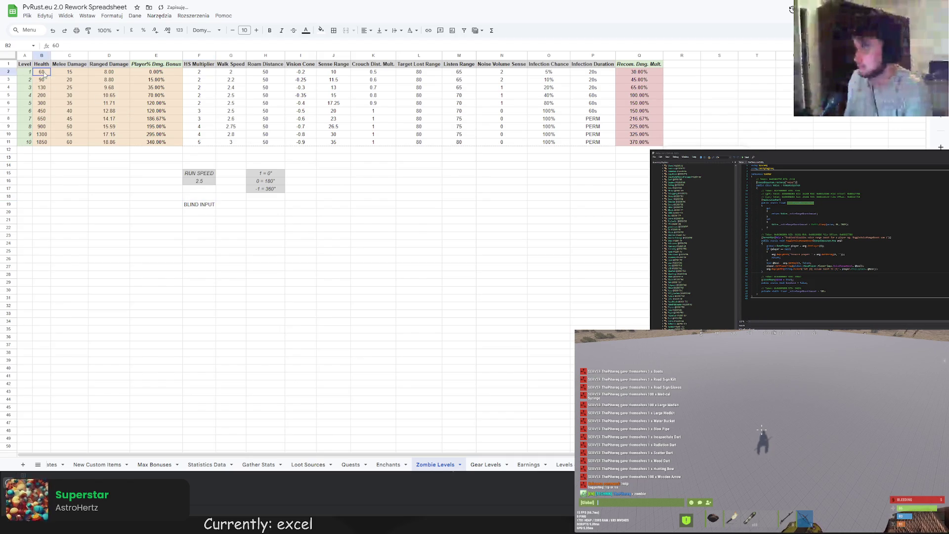
{"action": "left_click_drag", "start_coordinate": [42, 72], "coordinate": [160, 143]}
{"action": "left_click", "coordinate": [321, 30]}
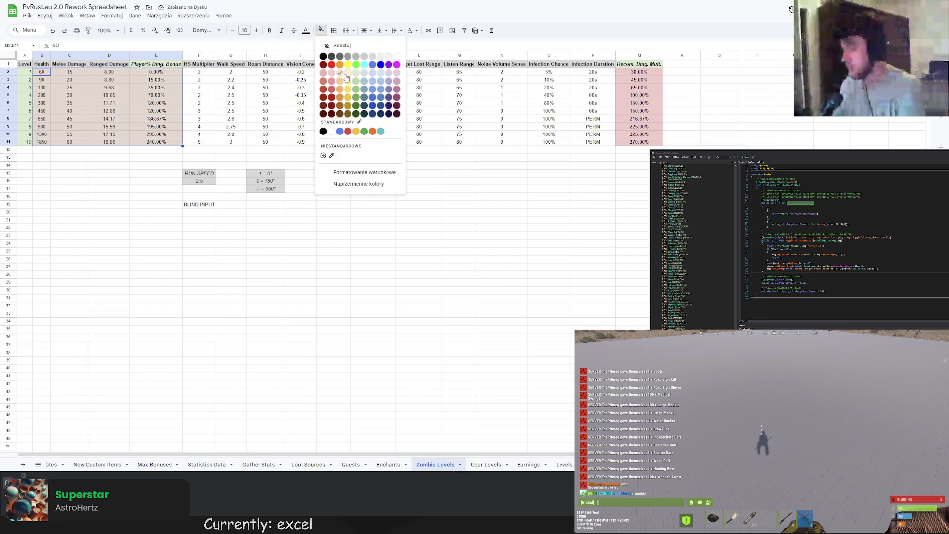
{"action": "left_click", "coordinate": [335, 74]}
- Enter 'NEED TEST' in F20
{"action": "left_click", "coordinate": [242, 233]}
{"action": "left_click", "coordinate": [200, 212]}
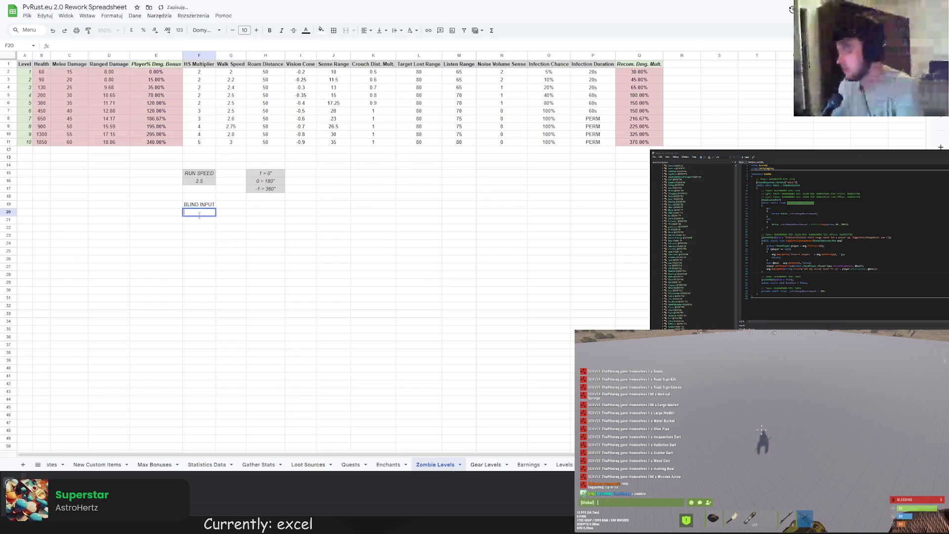
{"action": "type", "text": "NEED TEST"}
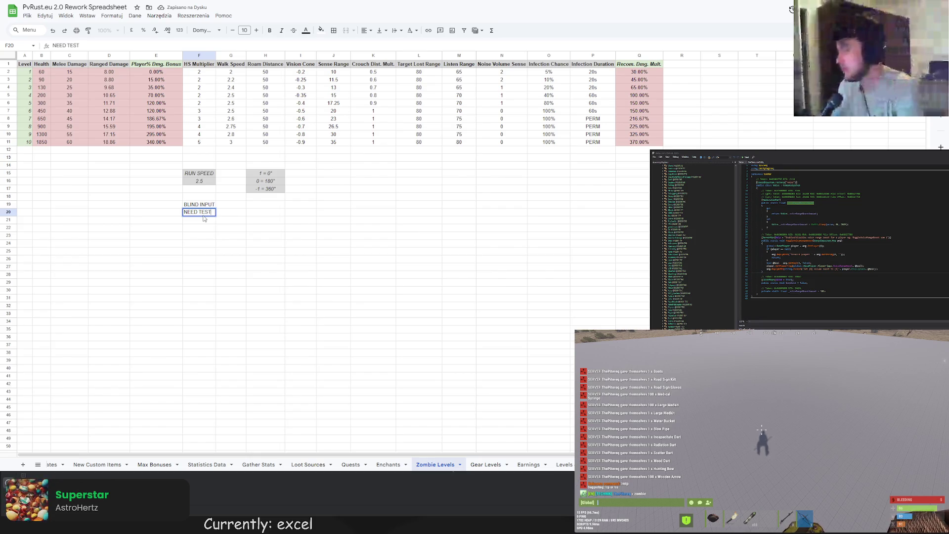
{"action": "key", "text": "Return"}
- Fill the F19:F20 notes light red
{"action": "left_click_drag", "start_coordinate": [199, 204], "coordinate": [199, 211]}
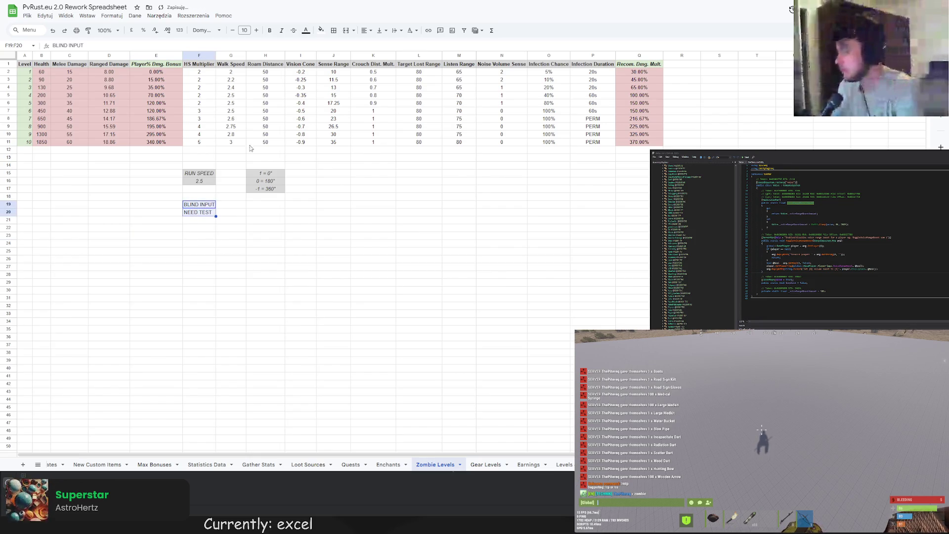
{"action": "left_click", "coordinate": [366, 30]}
{"action": "left_click", "coordinate": [320, 28]}
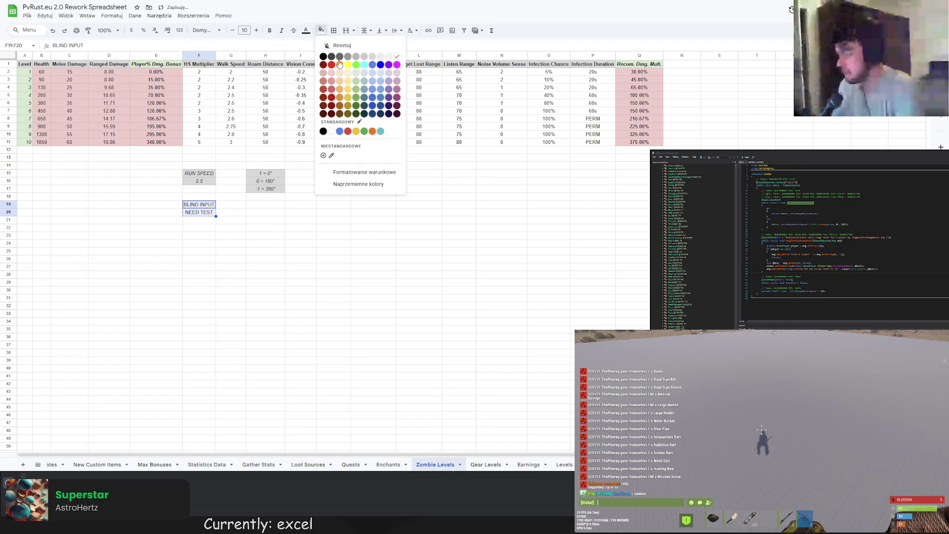
{"action": "left_click", "coordinate": [338, 75]}
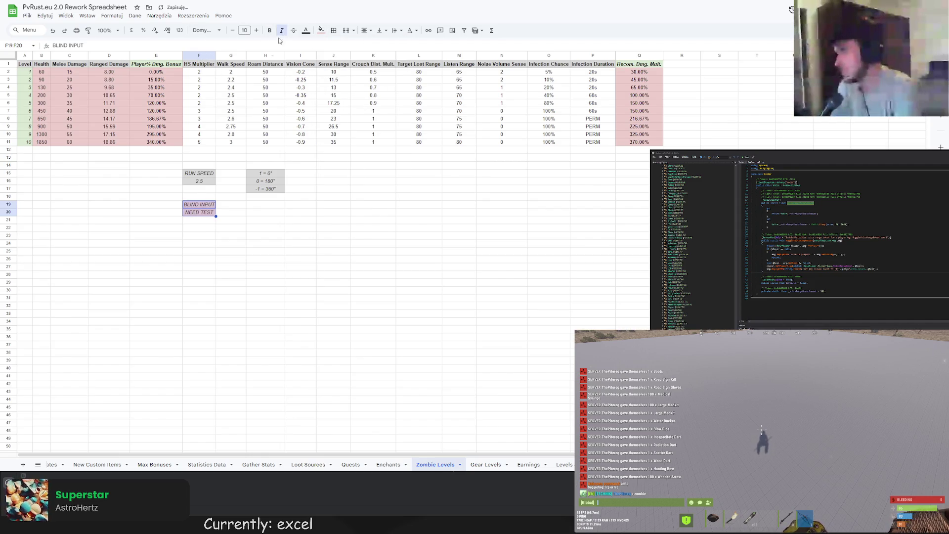
{"action": "left_click", "coordinate": [265, 236]}
- Widen column F slightly and bold the RUN SPEED notes block F15:H20
{"action": "left_click_drag", "start_coordinate": [216, 56], "coordinate": [217, 56]}
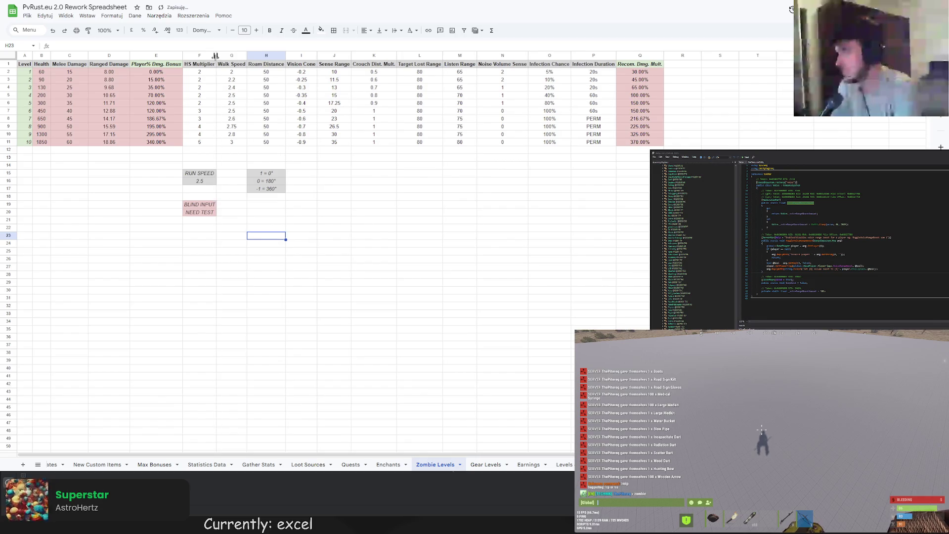
{"action": "left_click", "coordinate": [277, 223]}
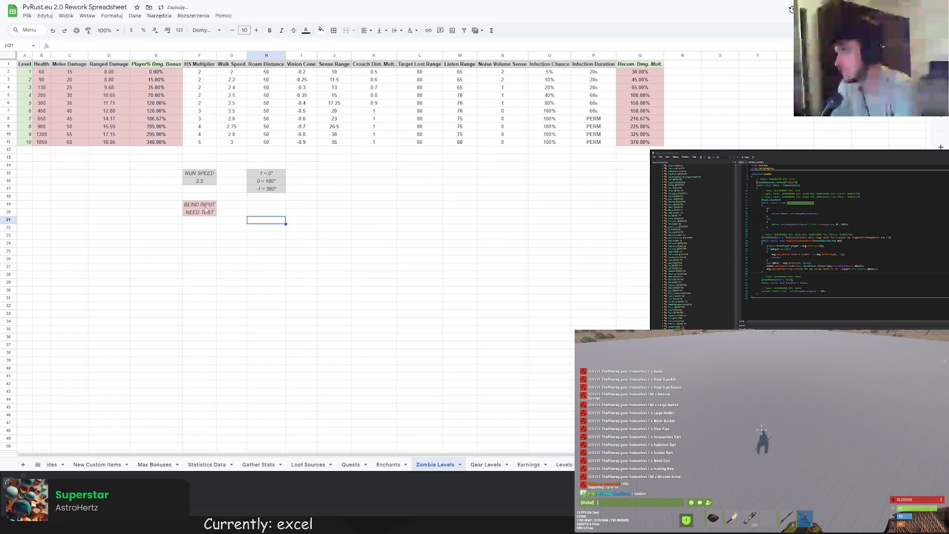
{"action": "left_click_drag", "start_coordinate": [203, 205], "coordinate": [202, 213]}
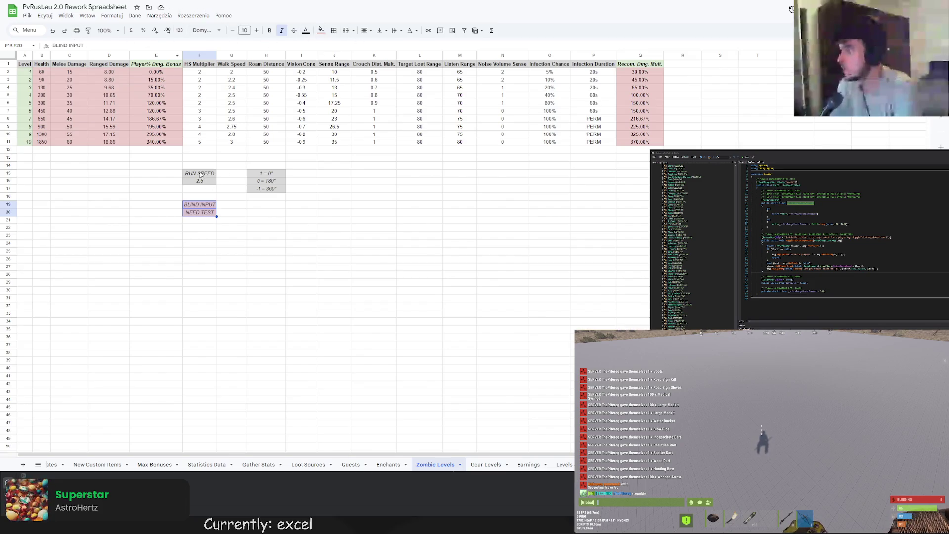
{"action": "left_click_drag", "start_coordinate": [199, 173], "coordinate": [266, 213]}
{"action": "left_click", "coordinate": [271, 31]}
{"action": "left_click", "coordinate": [327, 220]}
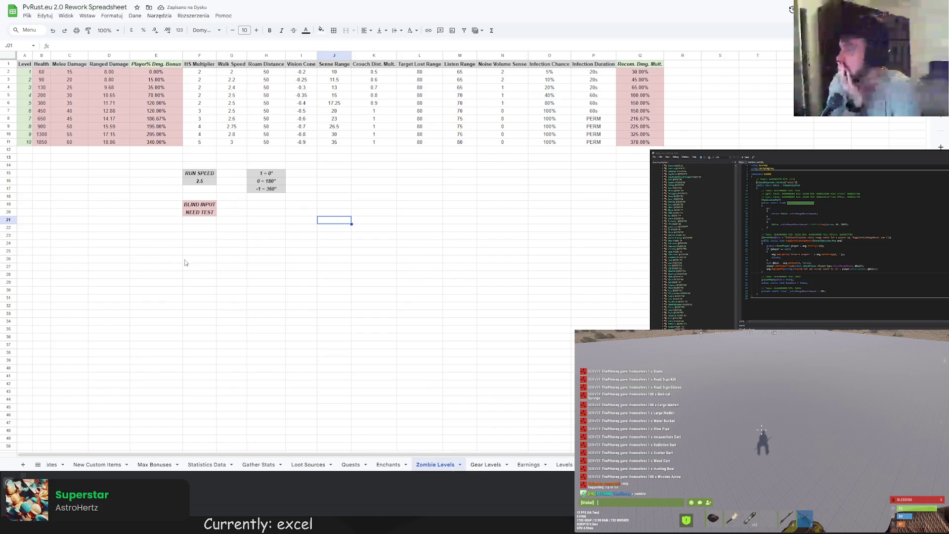
- Browse the Gear Levels, Quests and Zombie Levels sheets, settling on Enchants at cell E28
{"action": "left_click", "coordinate": [274, 285]}
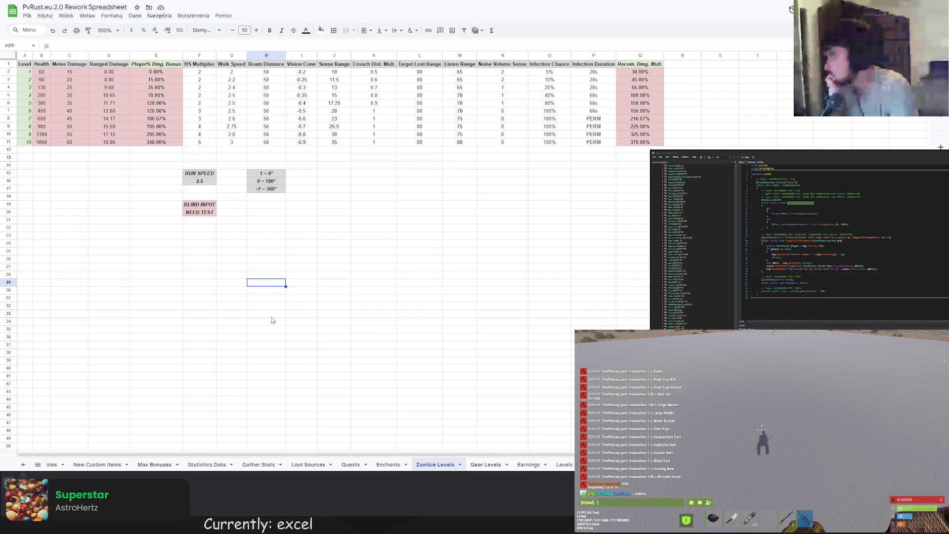
{"action": "left_click", "coordinate": [484, 465]}
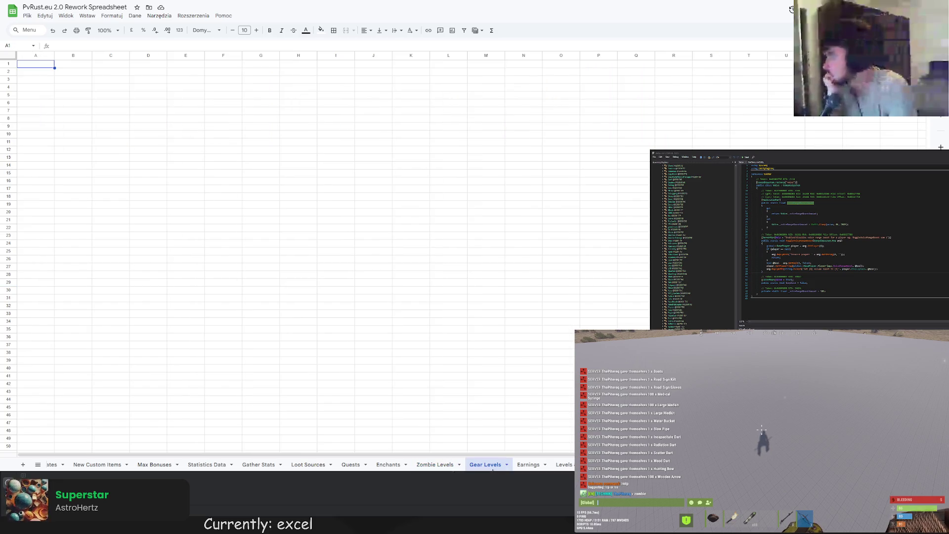
{"action": "left_click", "coordinate": [350, 465]}
{"action": "left_click", "coordinate": [388, 465]}
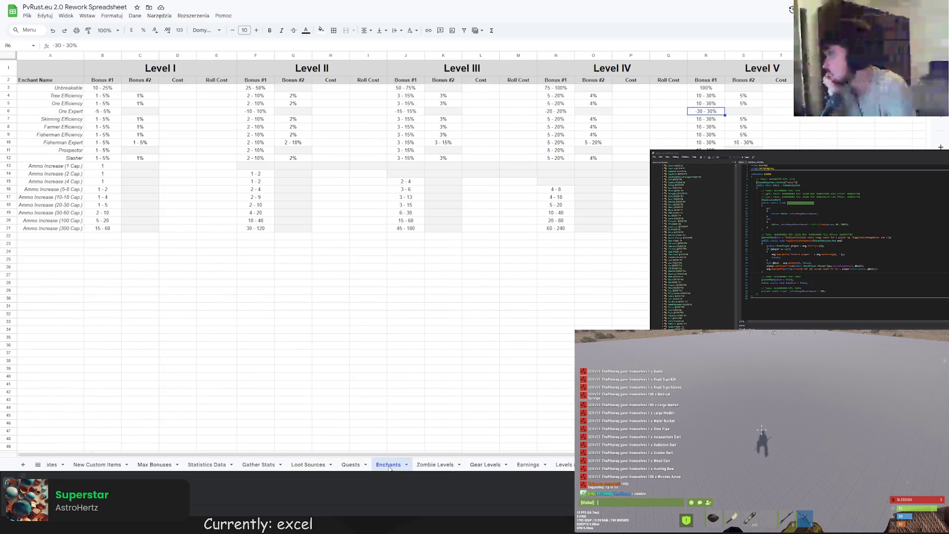
{"action": "left_click", "coordinate": [430, 465]}
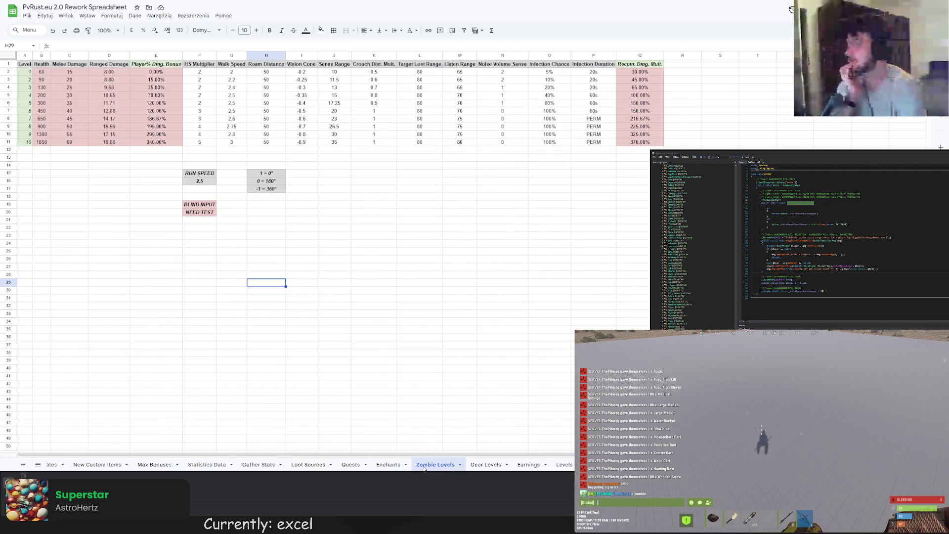
{"action": "left_click", "coordinate": [388, 465]}
{"action": "left_click", "coordinate": [200, 314]}
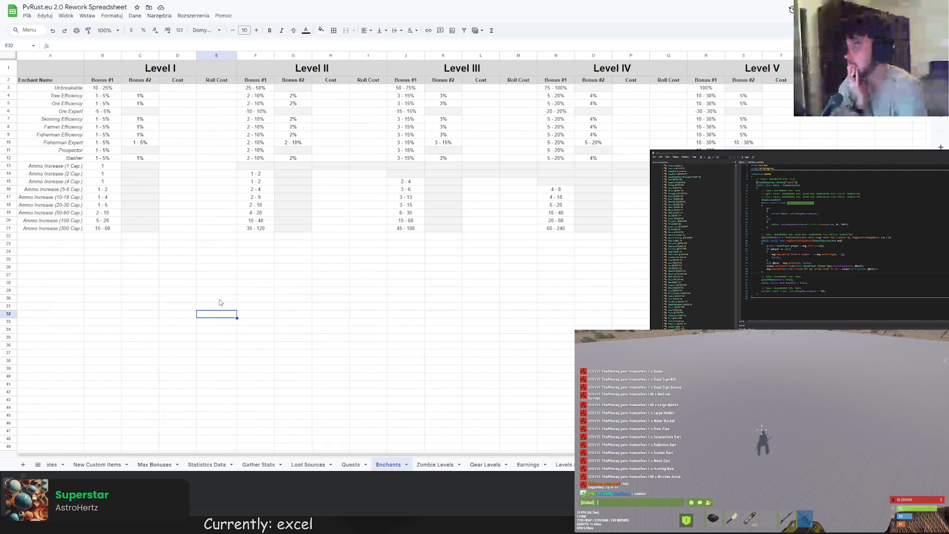
{"action": "left_click", "coordinate": [215, 284]}
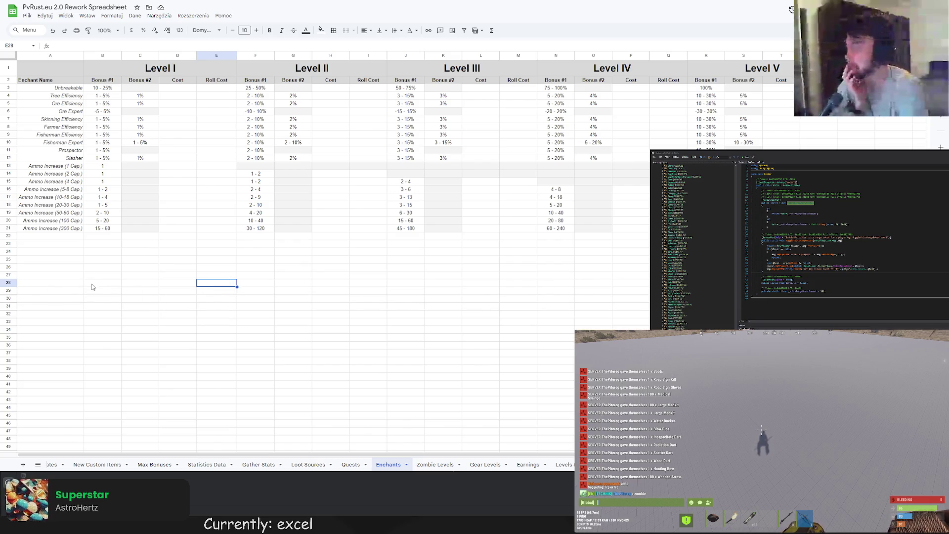
- Complete the A28 note about an unbreakable enchant/item modifying all non-event inventory items
{"action": "left_click", "coordinate": [58, 282]}
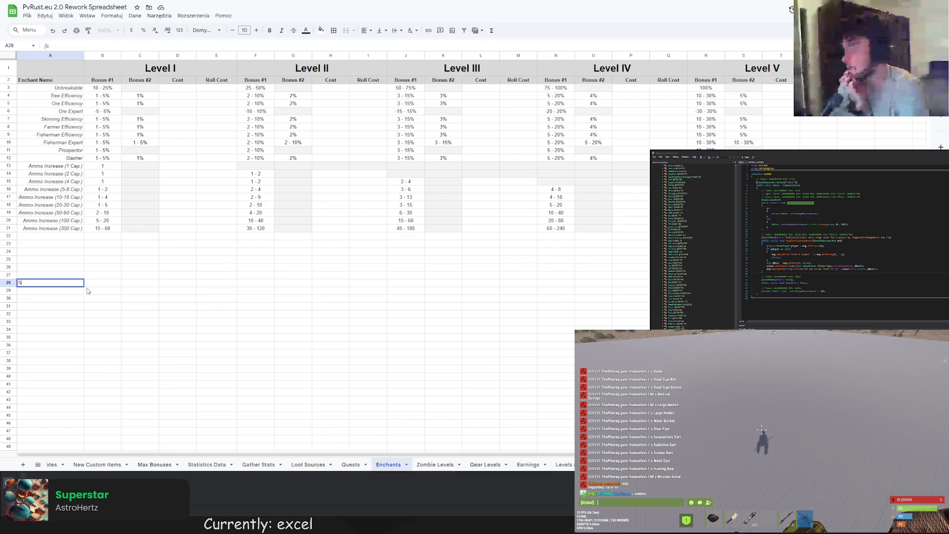
{"action": "type", "text": "OME UNBREAKABLE"}
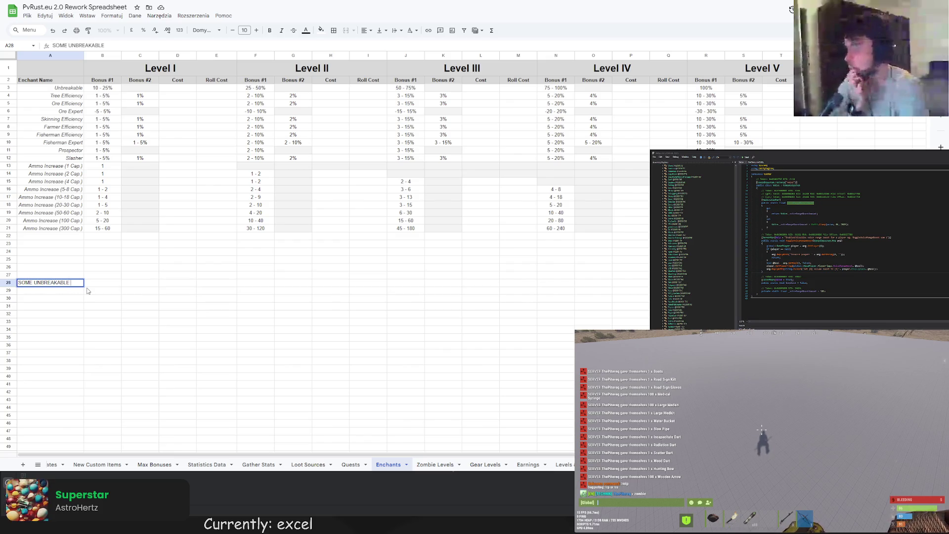
{"action": "type", "text": " ENCHANT FOR DEF"}
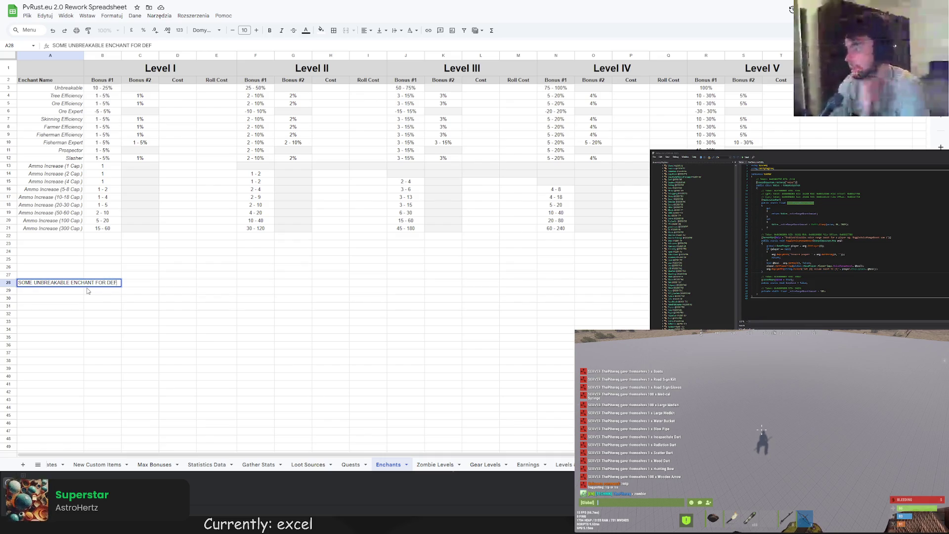
{"action": "type", "text": "AULT ITEMS"}
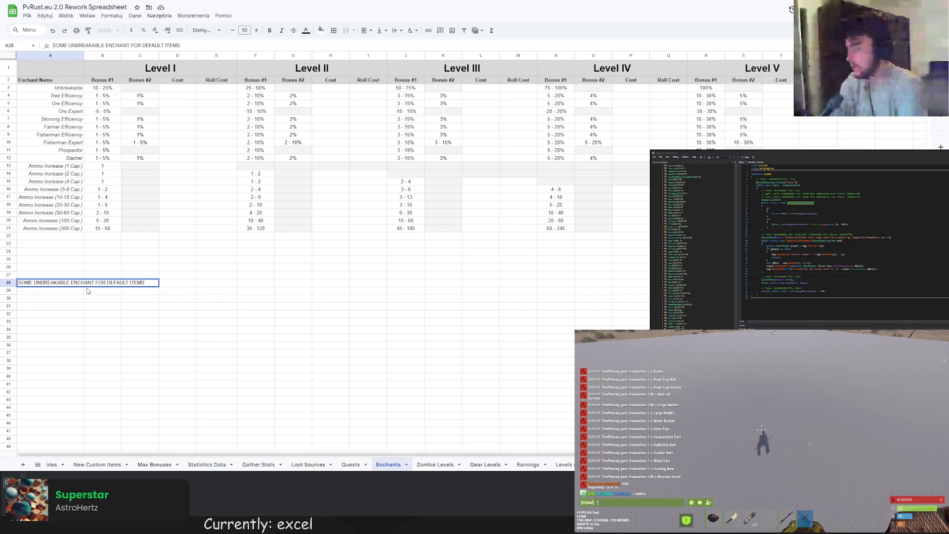
{"action": "mouse_move", "coordinate": [95, 283]}
{"action": "left_mouse_down"}
{"action": "mouse_move", "coordinate": [69, 282]}
{"action": "mouse_move", "coordinate": [92, 283]}
{"action": "left_mouse_up"}
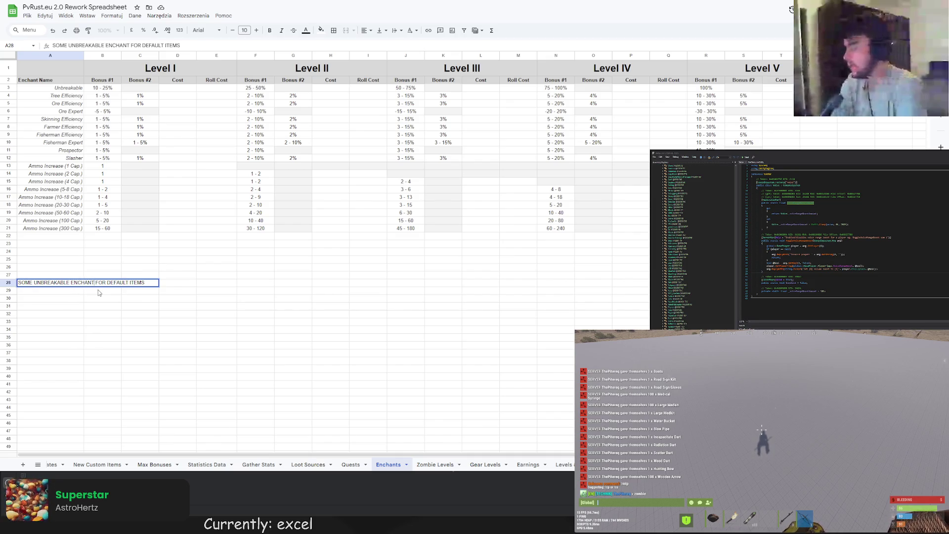
{"action": "type", "text": "/ITEM"}
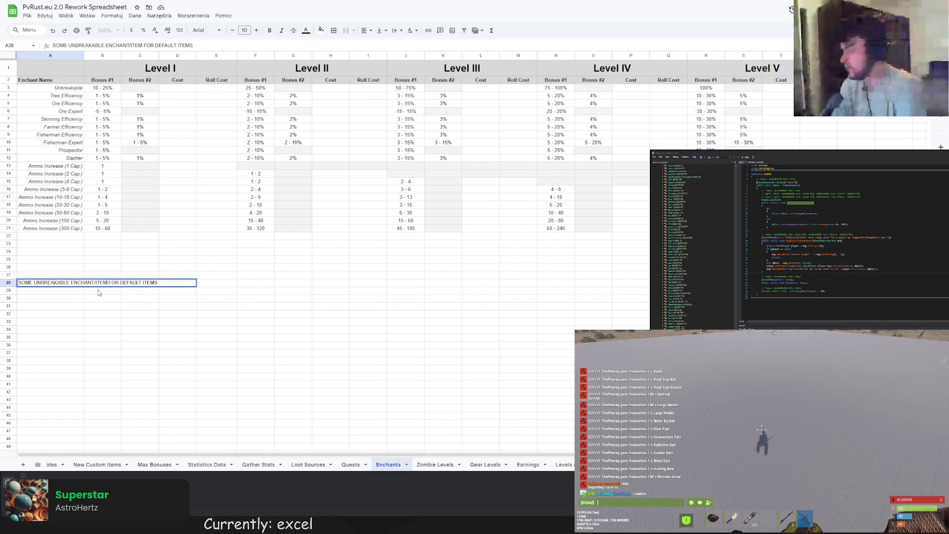
{"action": "left_click_drag", "start_coordinate": [157, 283], "coordinate": [109, 283]}
{"action": "type", "text": "TH"}
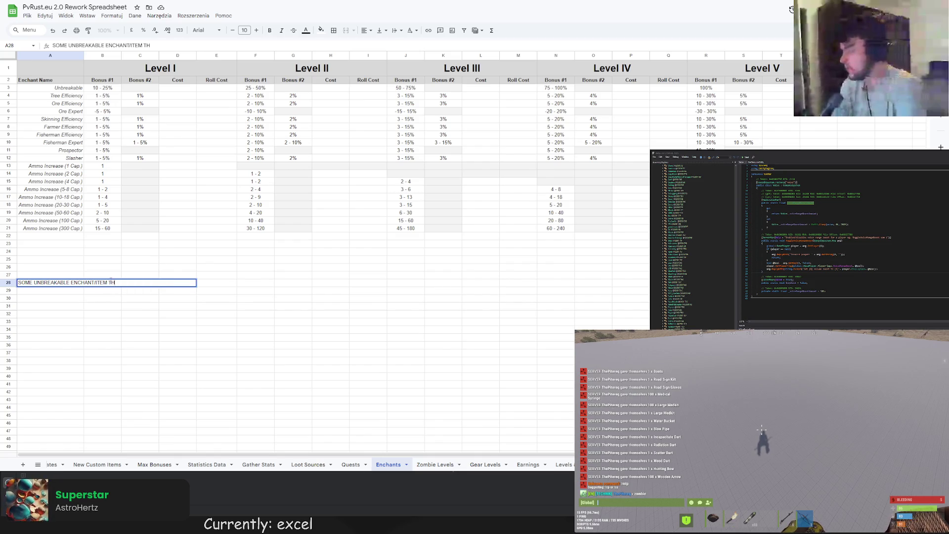
{"action": "type", "text": "AT MODIFIES ALL NO"}
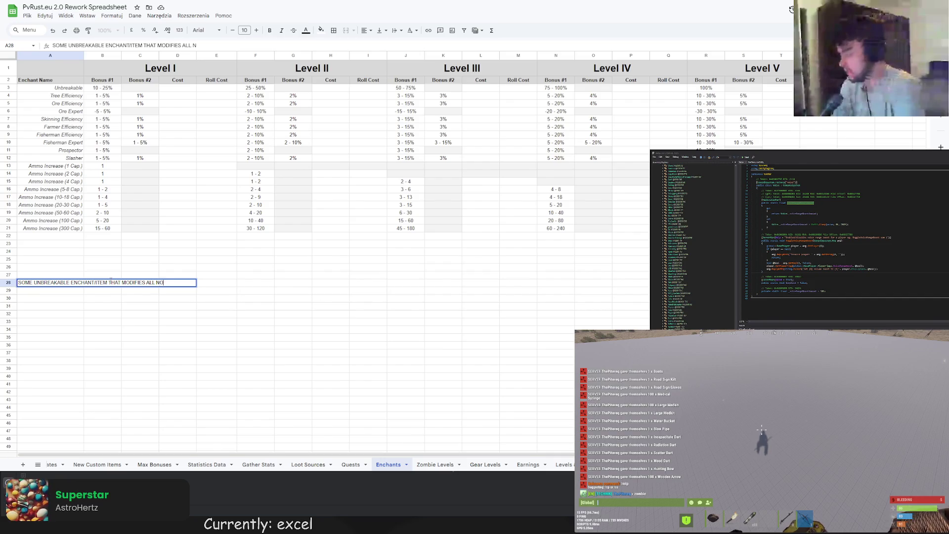
{"action": "type", "text": "N-EVENT ITEMS IN"}
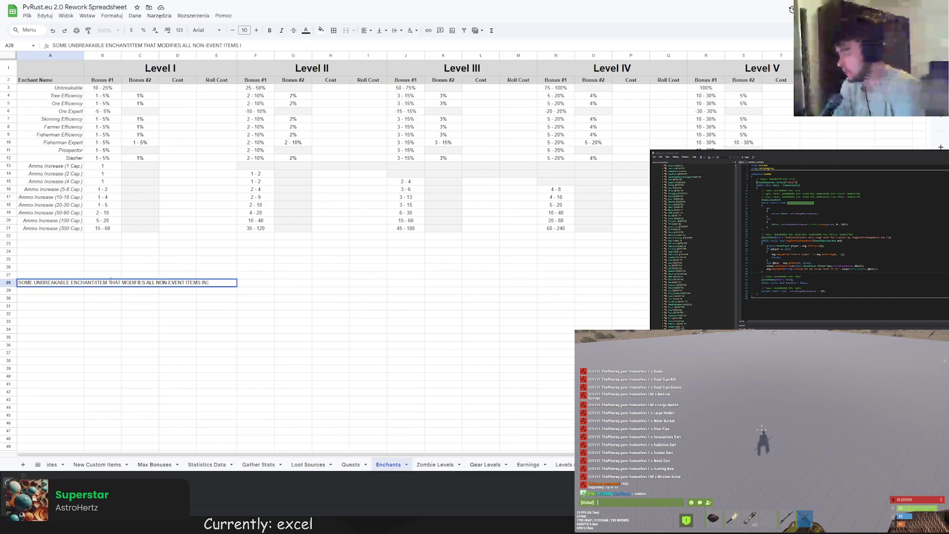
{"action": "type", "text": " INVENTORY FOR U"}
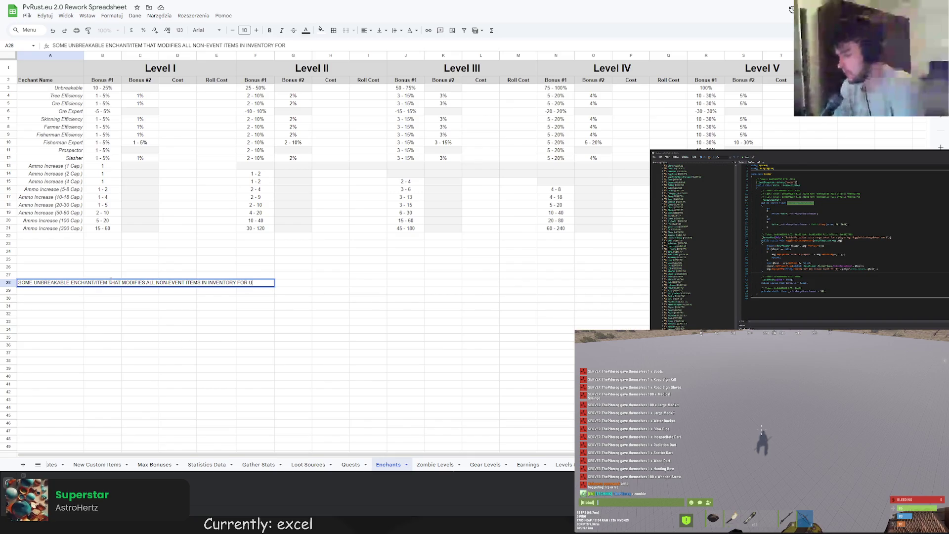
{"action": "type", "text": "NBREAKABLE"}
{"action": "key", "text": "Return"}
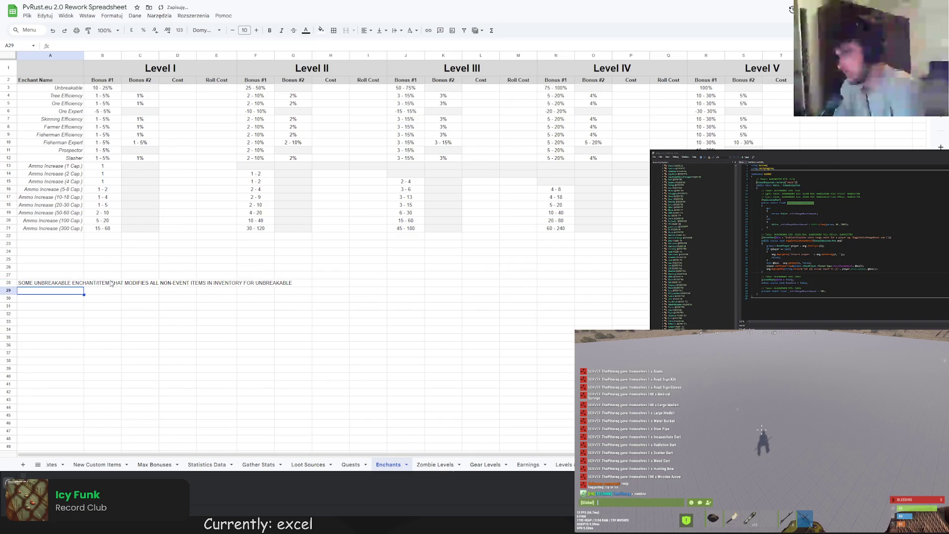
- Try a red fill on the A28 note, undo it, and go to the Quests sheet
{"action": "left_click", "coordinate": [59, 286]}
{"action": "left_click", "coordinate": [321, 30]}
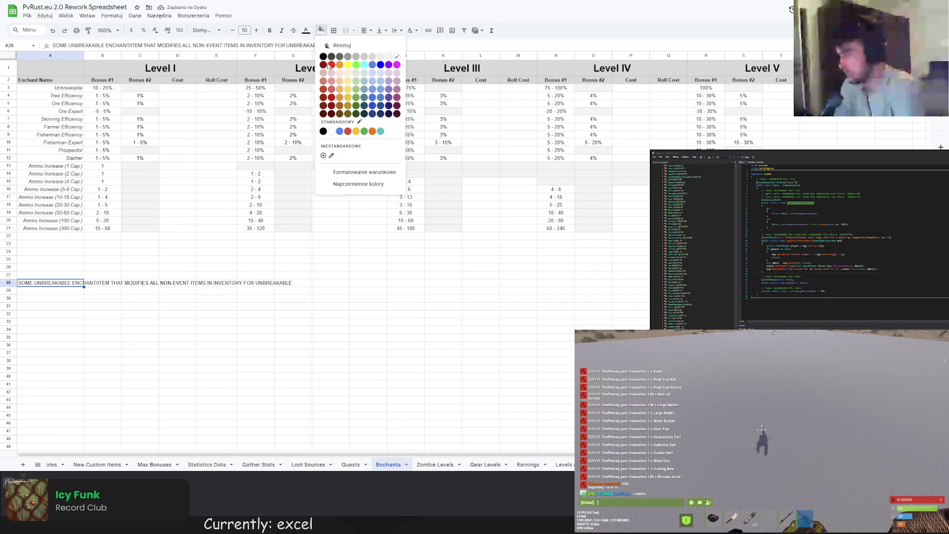
{"action": "left_click", "coordinate": [331, 65]}
{"action": "key", "text": "ctrl+z"}
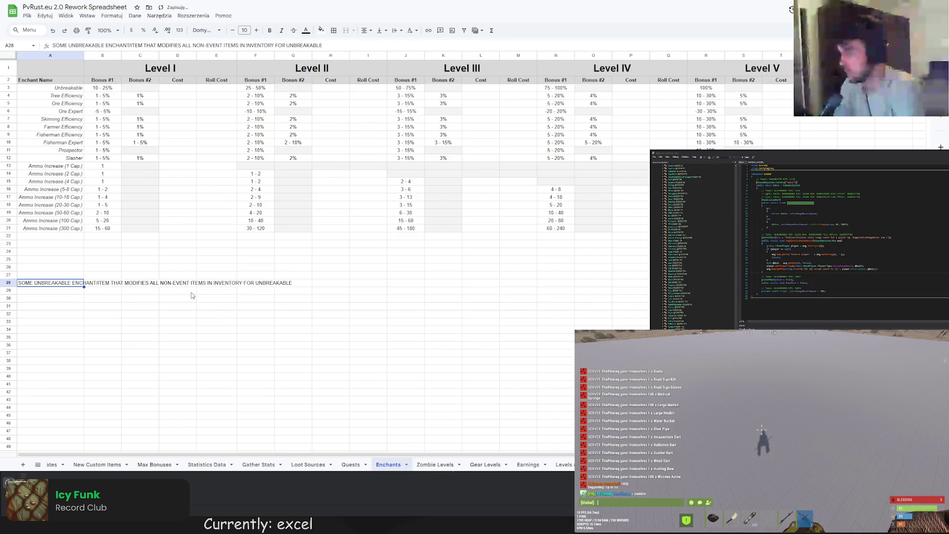
{"action": "left_click", "coordinate": [178, 315]}
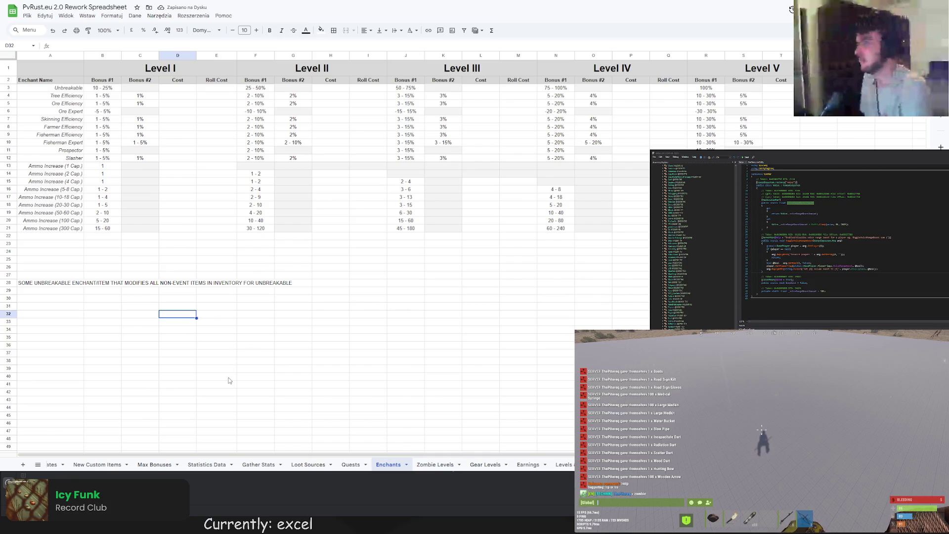
{"action": "left_click", "coordinate": [351, 465]}
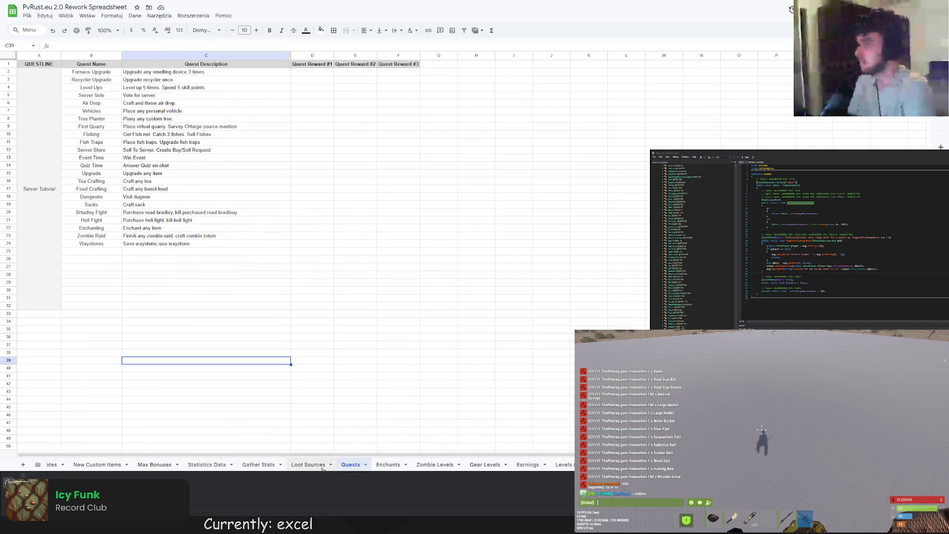
- Cycle through Loot Sources, Gather Stats, Statistics Data, Zombie Levels, Gear Levels, Earnings and Levels sheets
{"action": "left_click", "coordinate": [305, 467]}
{"action": "left_click", "coordinate": [253, 466]}
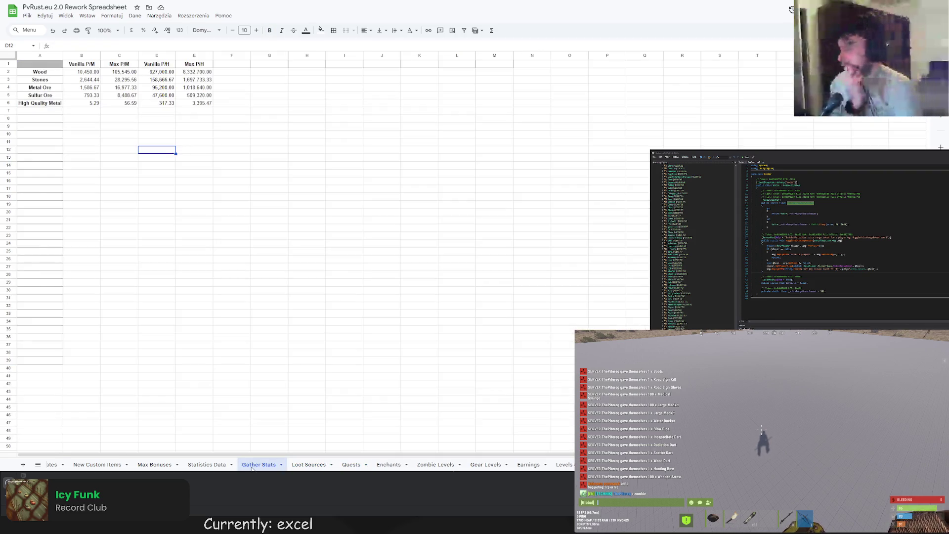
{"action": "left_click", "coordinate": [208, 467]}
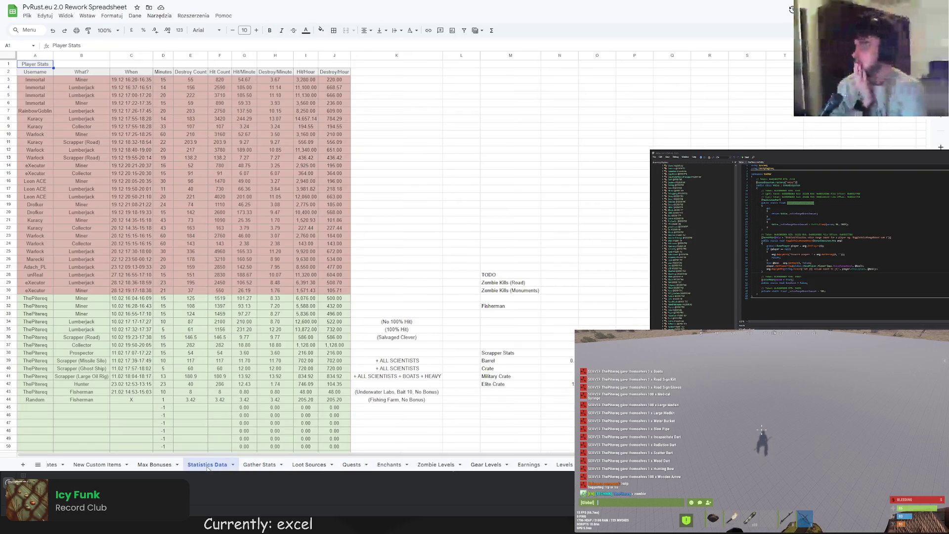
{"action": "left_click", "coordinate": [436, 465]}
{"action": "left_click", "coordinate": [485, 465]}
{"action": "left_click", "coordinate": [528, 464]}
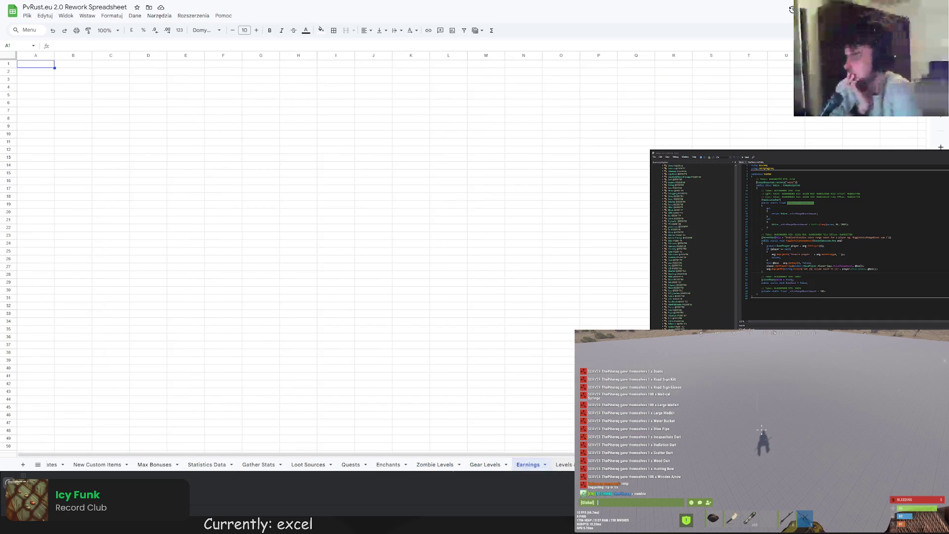
{"action": "left_click", "coordinate": [563, 464]}
{"action": "key", "text": "ctrl+Page_Down"}
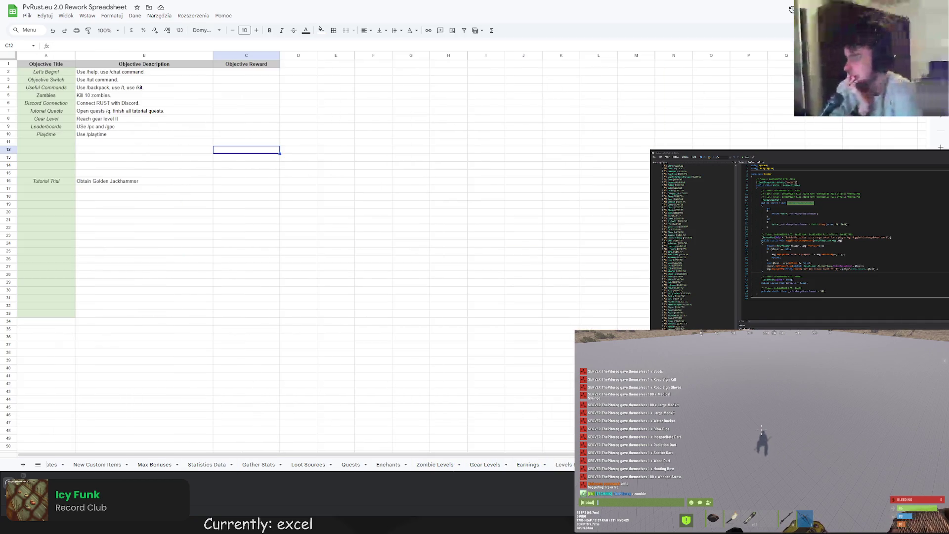
{"action": "key", "text": "ctrl+Page_Down"}
{"action": "key", "text": "ctrl+Page_Down"}
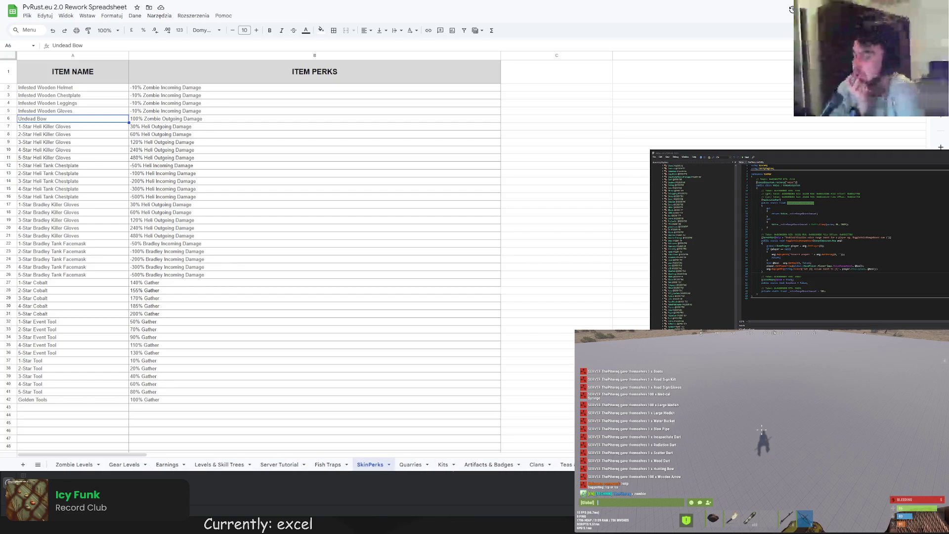
- Visit the Quarries sheet, then return to Gather Stats and select cell A7
{"action": "left_click", "coordinate": [420, 464]}
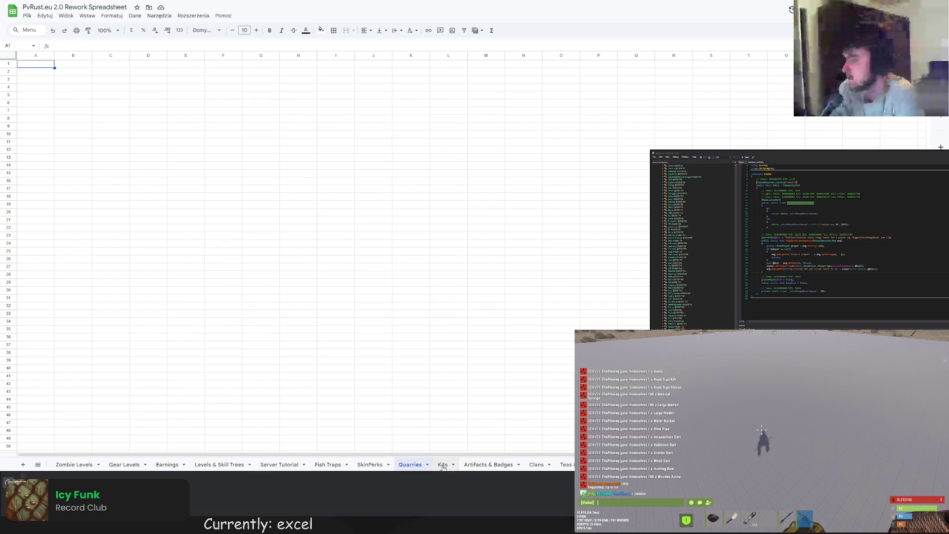
{"action": "scroll", "coordinate": [297, 464], "scroll_direction": "up", "scroll_amount": 5}
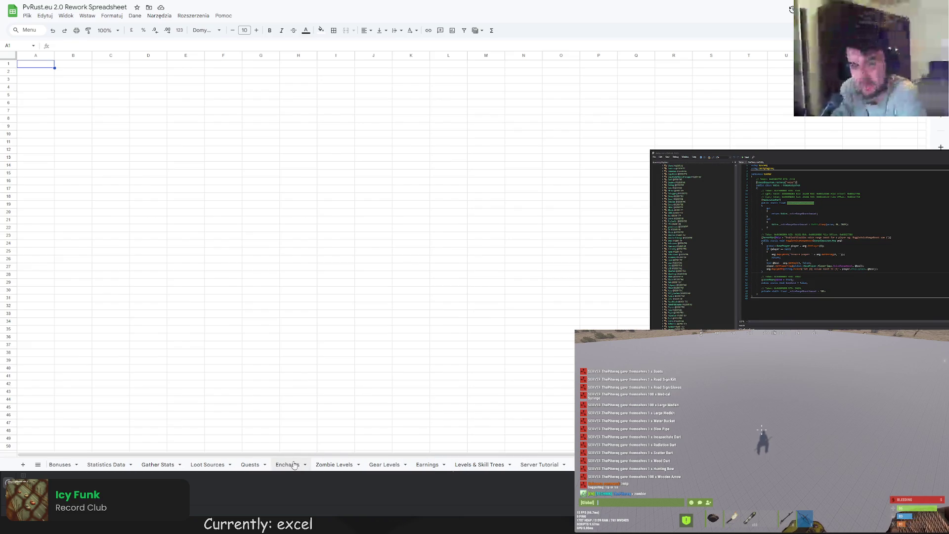
{"action": "left_click", "coordinate": [157, 465]}
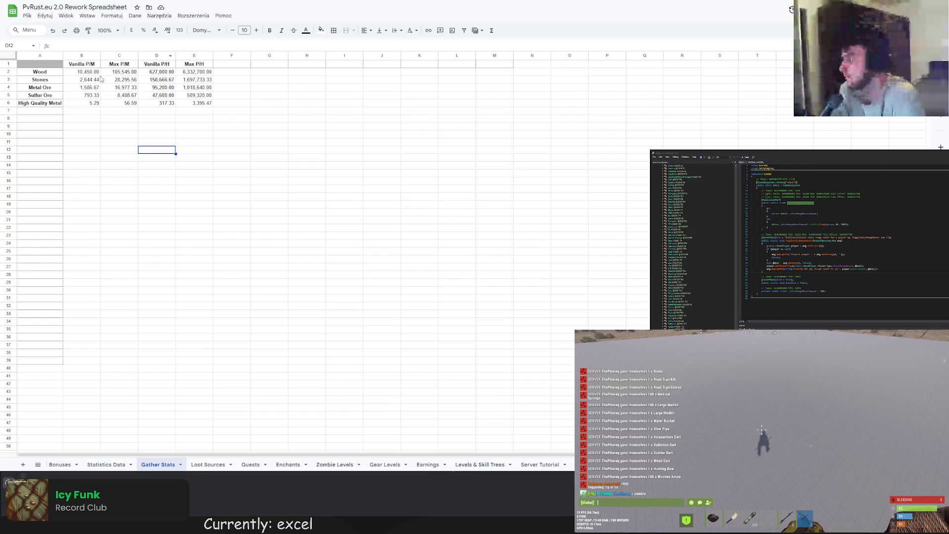
{"action": "left_click", "coordinate": [37, 112]}
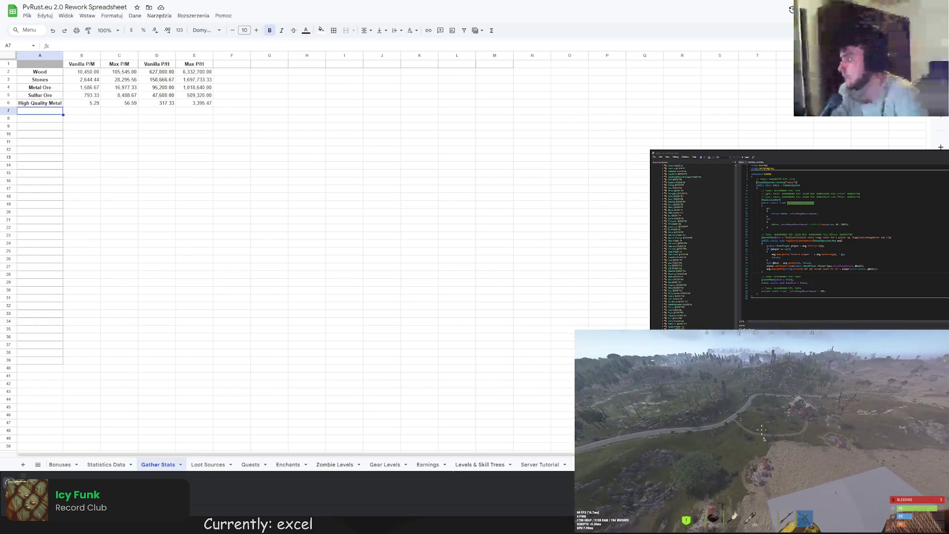
- Add the label 'Scrap' in cell A7 below High Quality Metal
{"action": "double_click", "coordinate": [41, 111]}
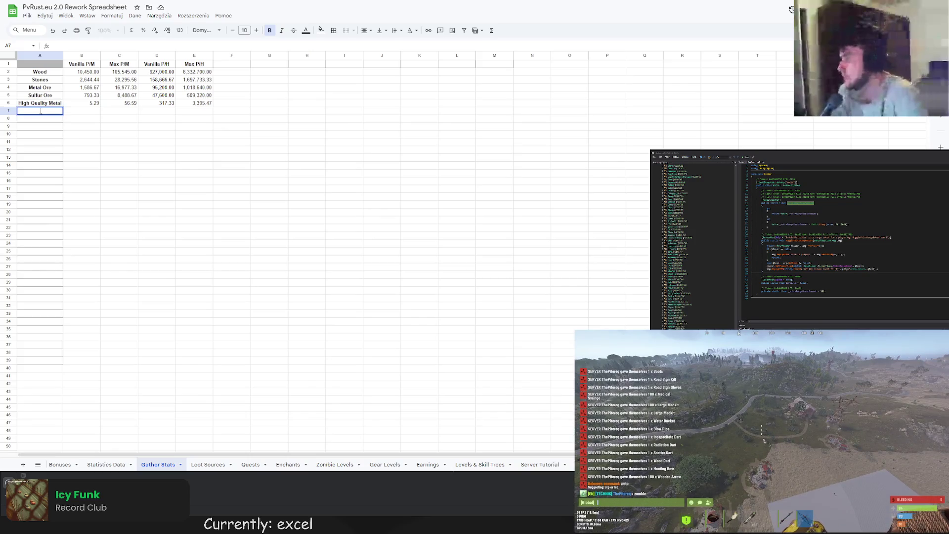
{"action": "type", "text": "SCRAP"}
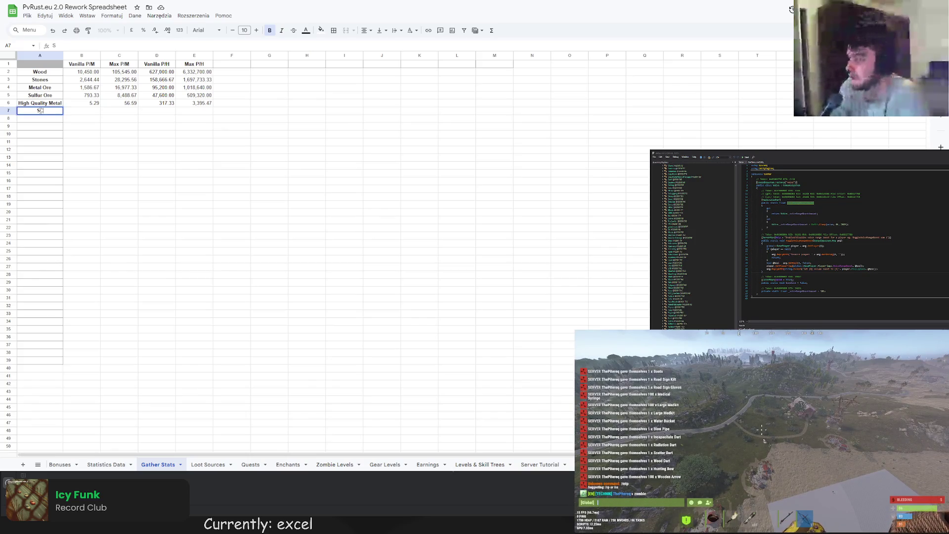
{"action": "key", "text": "BackSpace"}
{"action": "key", "text": "BackSpace"}
{"action": "key", "text": "BackSpace"}
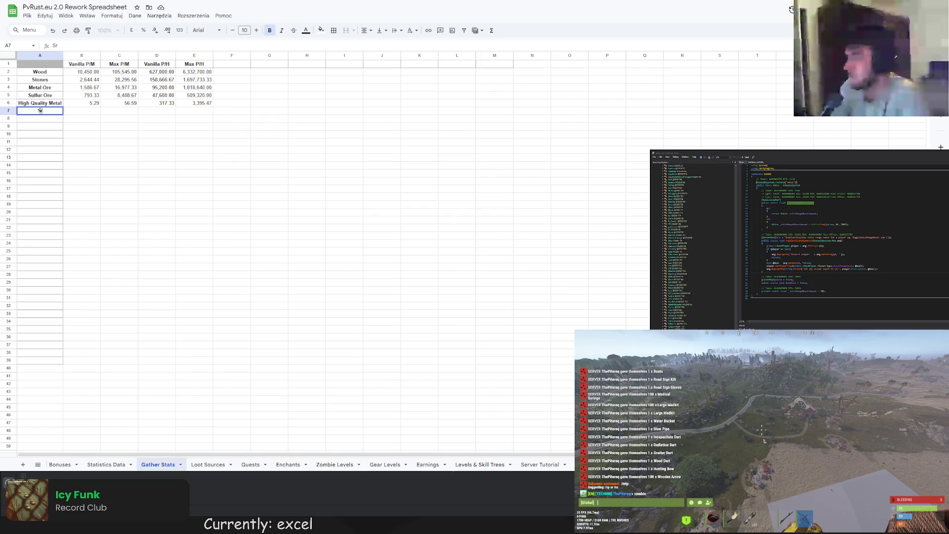
{"action": "type", "text": "ap"}
{"action": "key", "text": "Return"}
- Inspect B2's formula to find its Statistics Data source reference
{"action": "left_click", "coordinate": [91, 73]}
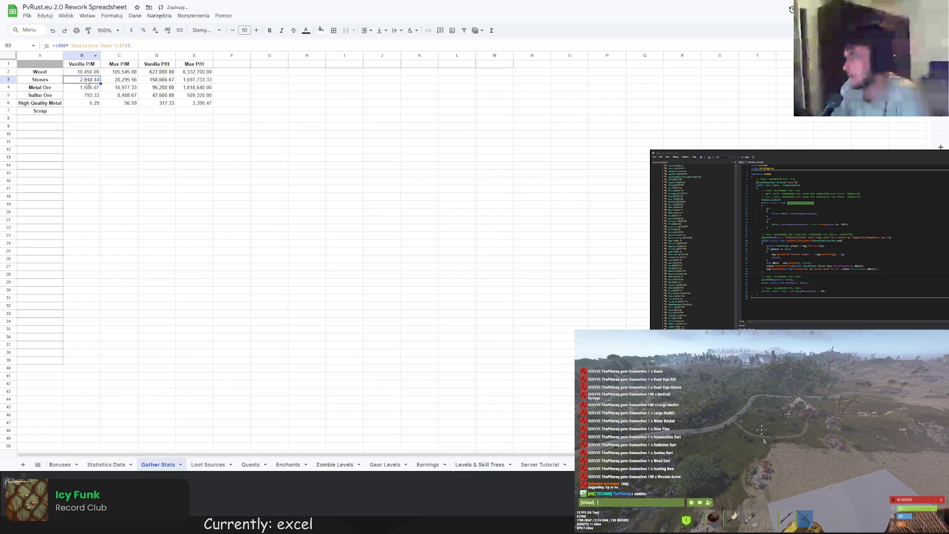
{"action": "left_click", "coordinate": [104, 46]}
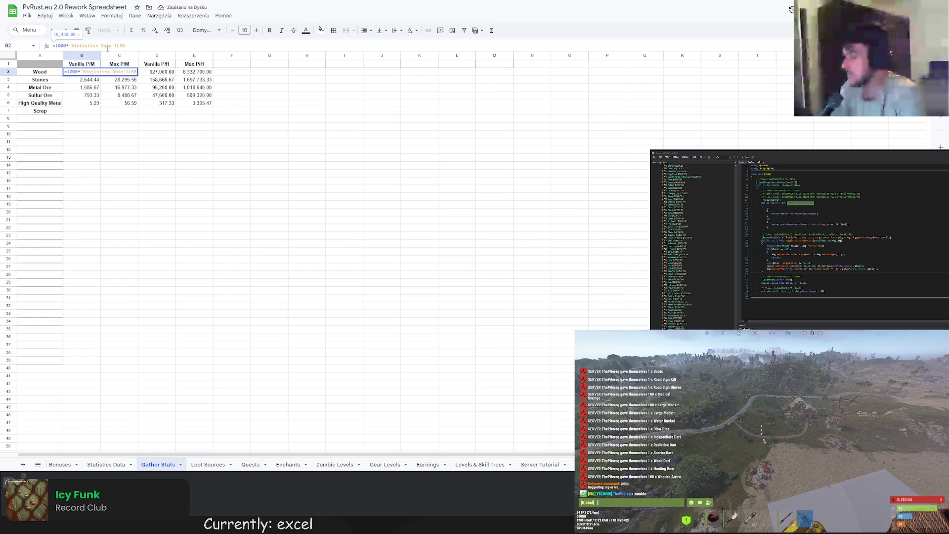
{"action": "left_click_drag", "start_coordinate": [69, 45], "coordinate": [125, 46]}
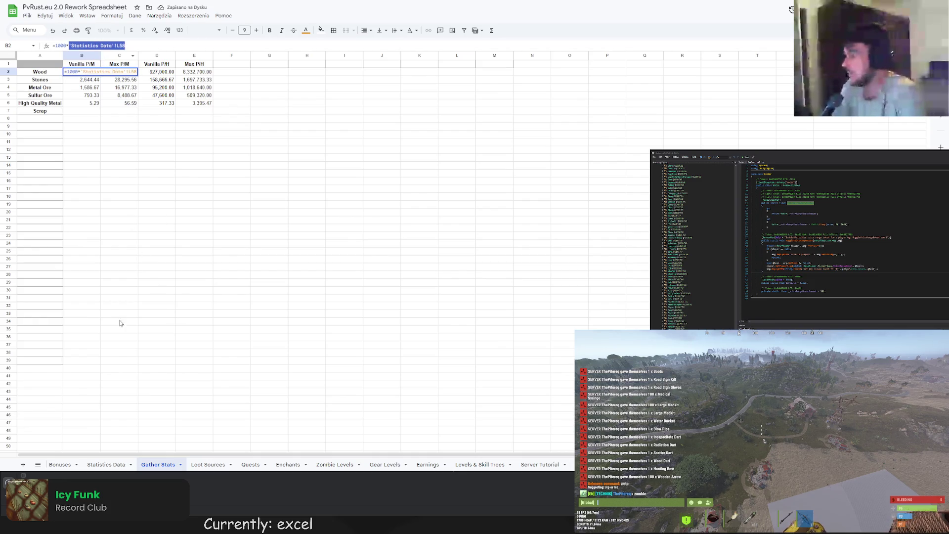
{"action": "left_click", "coordinate": [107, 464]}
{"action": "scroll", "coordinate": [341, 328], "scroll_direction": "down", "scroll_amount": 5}
{"action": "scroll", "coordinate": [341, 328], "scroll_direction": "down", "scroll_amount": 5}
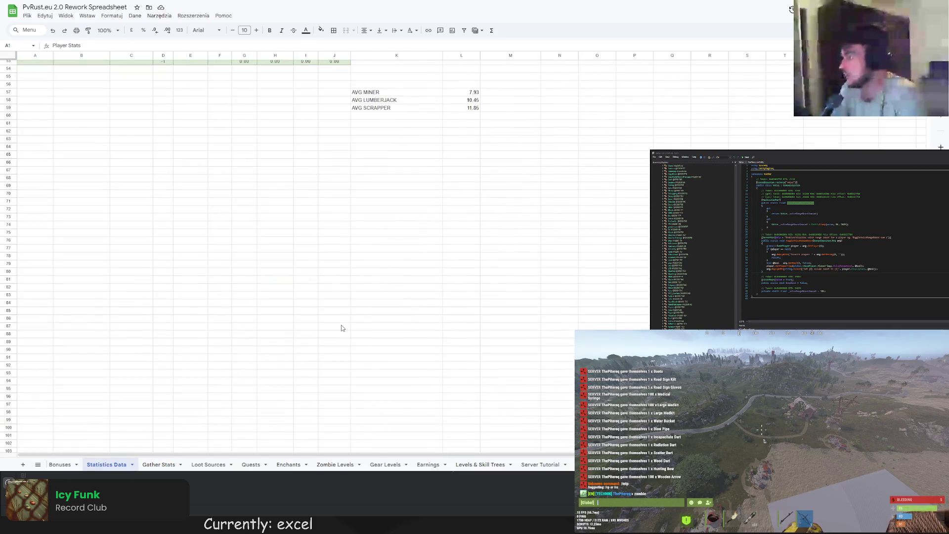
{"action": "scroll", "coordinate": [343, 326], "scroll_direction": "up", "scroll_amount": 8}
{"action": "key", "text": "Escape"}
- Locate the AVG SCRAPPER figure in L59 on the Statistics Data sheet
{"action": "left_click", "coordinate": [104, 46]}
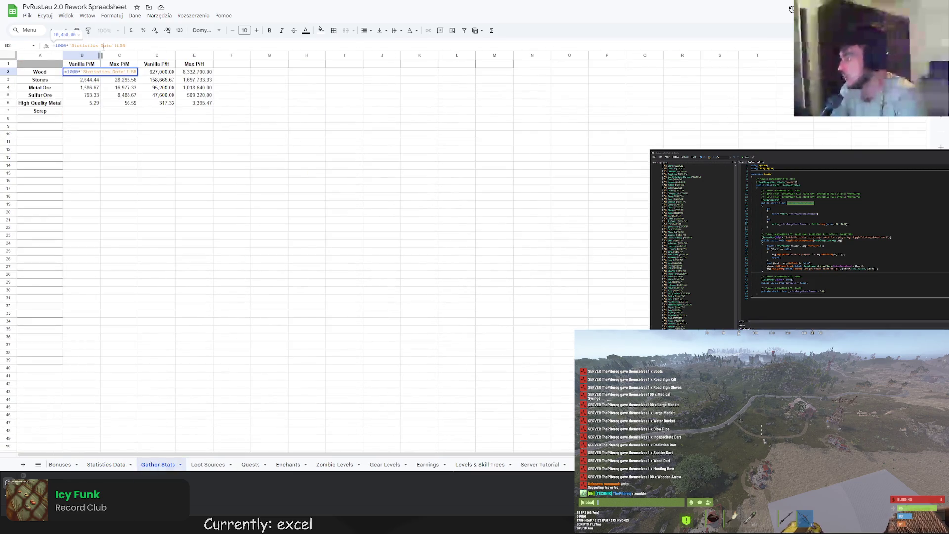
{"action": "left_click", "coordinate": [106, 464]}
{"action": "scroll", "coordinate": [312, 351], "scroll_direction": "up", "scroll_amount": 3}
{"action": "scroll", "coordinate": [312, 351], "scroll_direction": "down", "scroll_amount": 3}
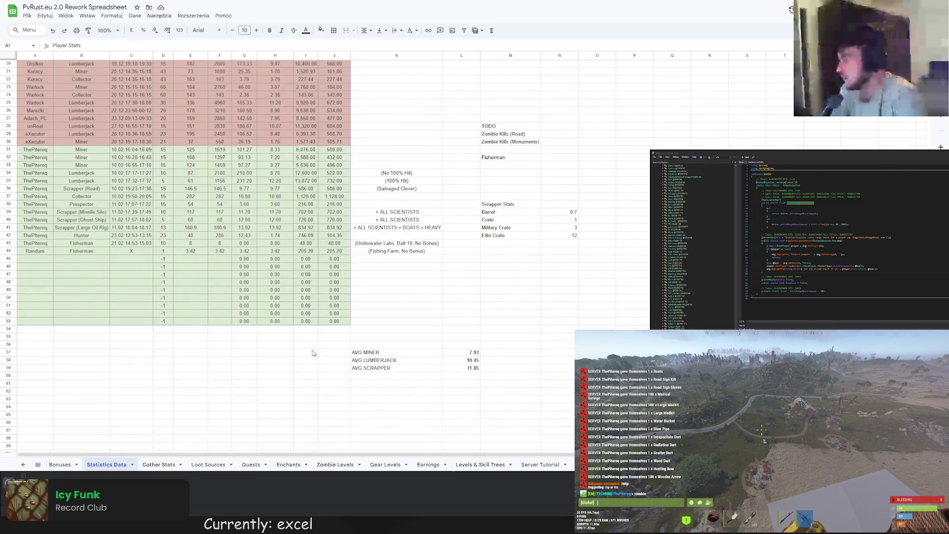
{"action": "scroll", "coordinate": [313, 352], "scroll_direction": "up", "scroll_amount": 5}
{"action": "scroll", "coordinate": [269, 356], "scroll_direction": "down", "scroll_amount": 5}
{"action": "scroll", "coordinate": [265, 339], "scroll_direction": "up", "scroll_amount": 5}
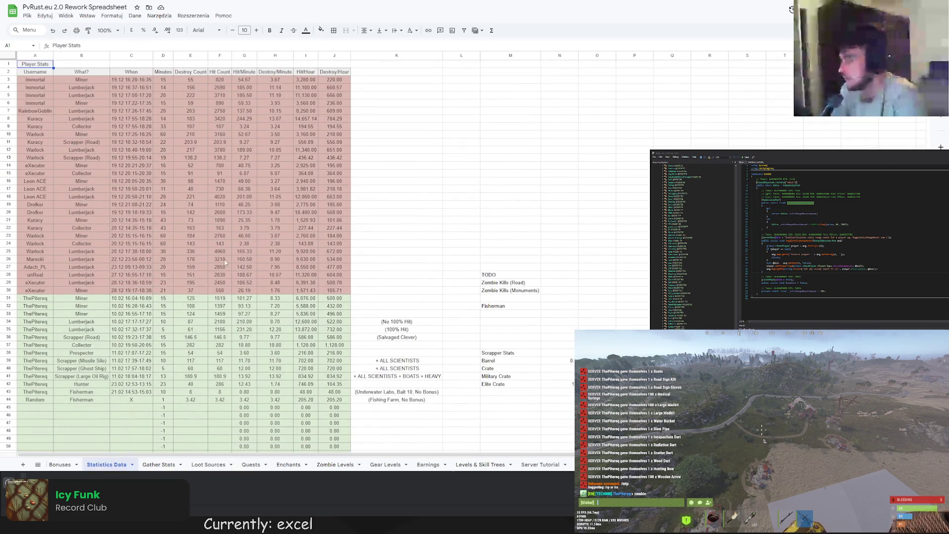
{"action": "left_click", "coordinate": [157, 465]}
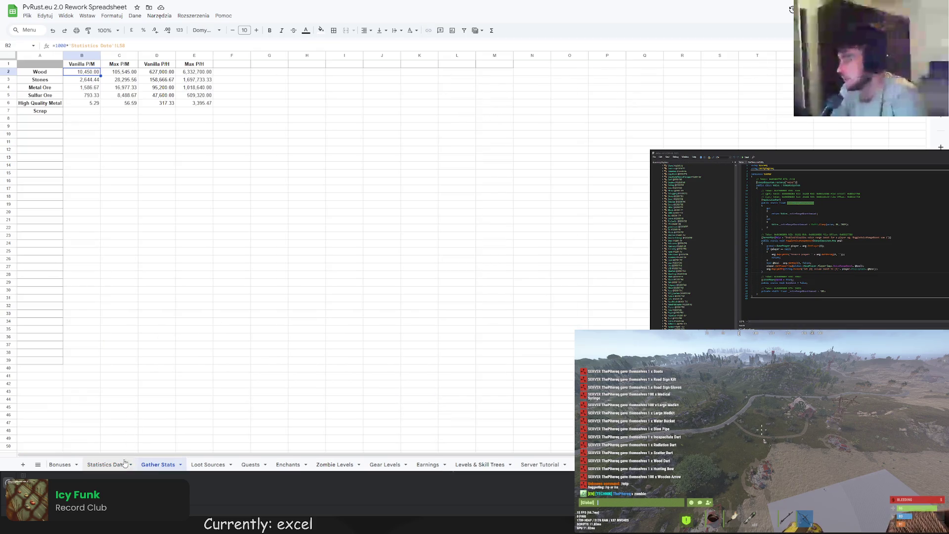
{"action": "left_click", "coordinate": [111, 464]}
{"action": "scroll", "coordinate": [474, 297], "scroll_direction": "down", "scroll_amount": 8}
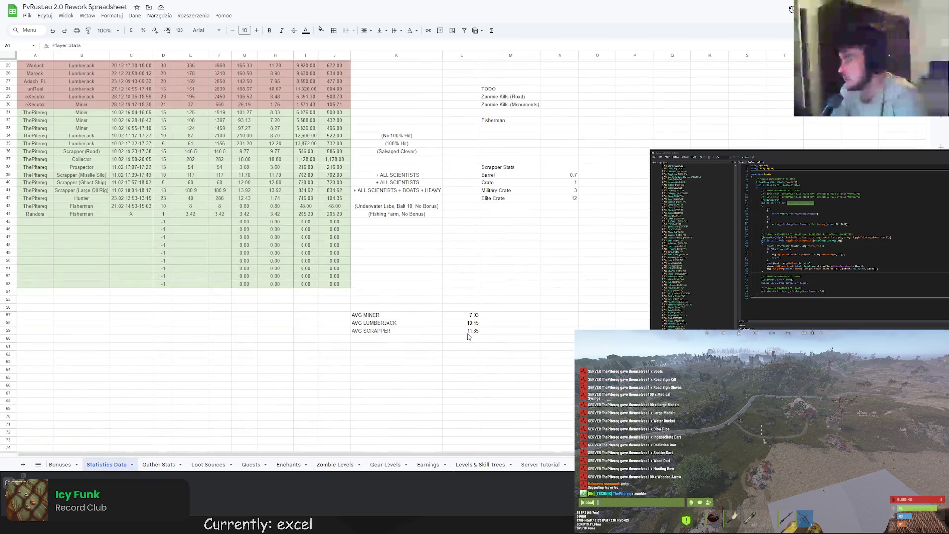
{"action": "left_click", "coordinate": [464, 332]}
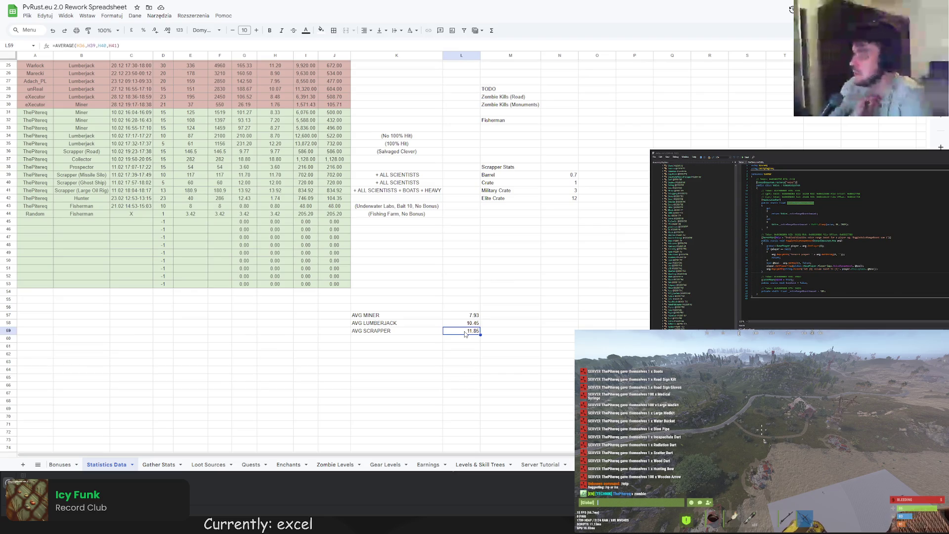
{"action": "scroll", "coordinate": [464, 334], "scroll_direction": "up", "scroll_amount": 3}
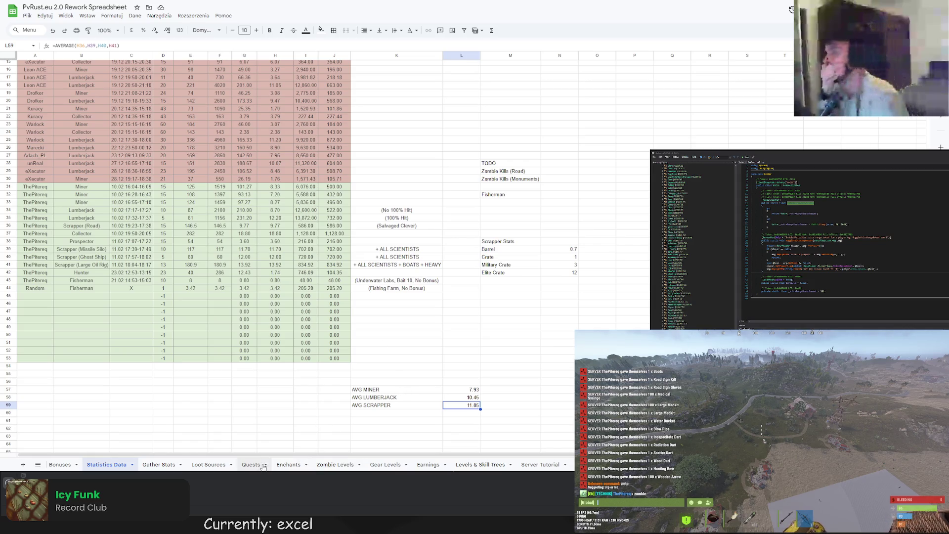
- Visit Enchants, Quests, Earnings and Gather Stats, ending back on the Statistics Data sheet
{"action": "left_click", "coordinate": [288, 467]}
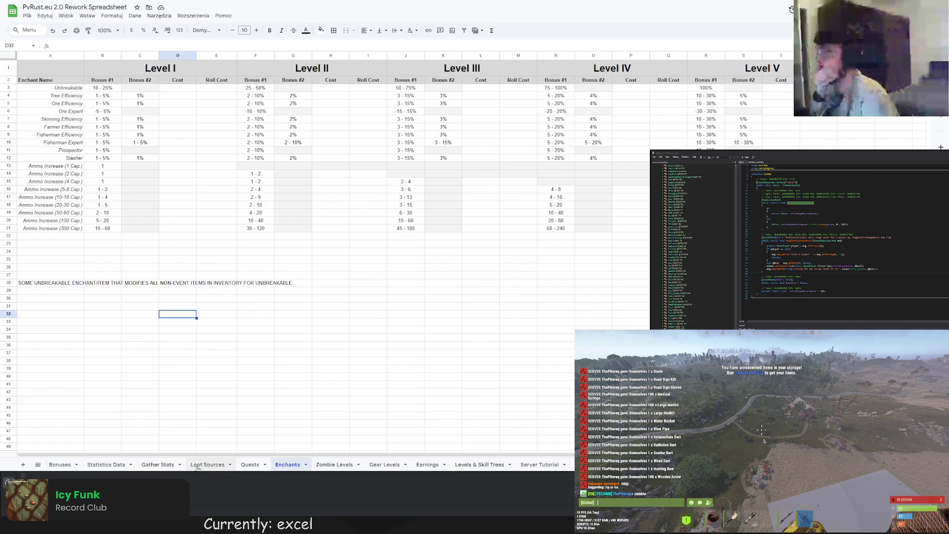
{"action": "left_click", "coordinate": [249, 465]}
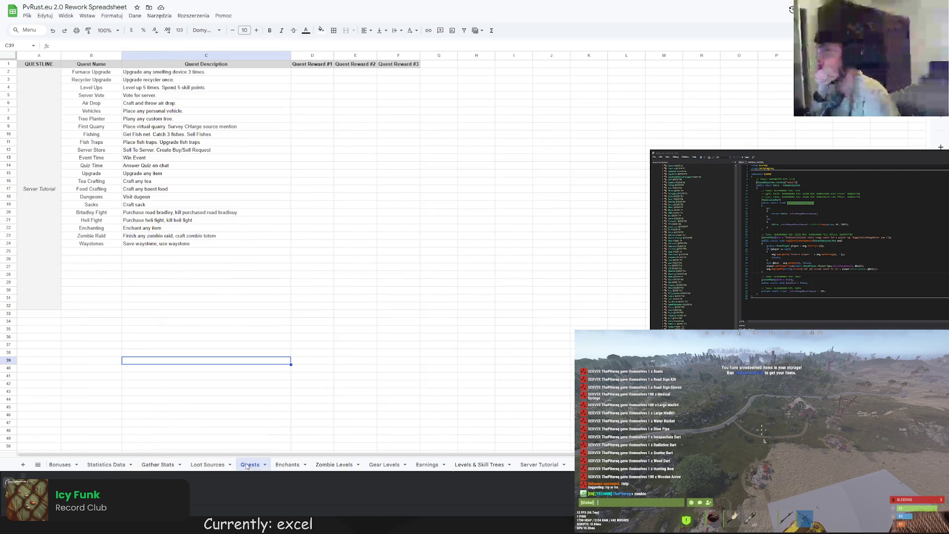
{"action": "left_click", "coordinate": [119, 464]}
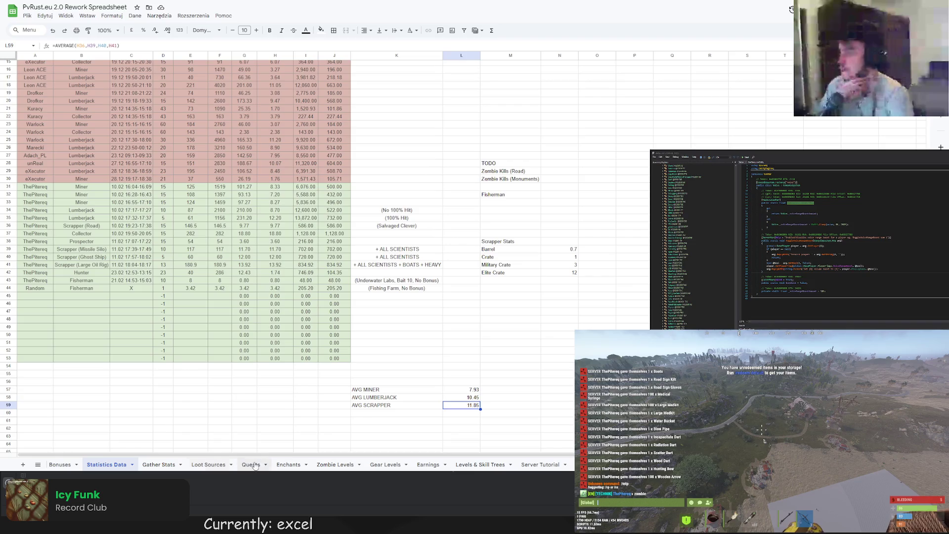
{"action": "left_click", "coordinate": [428, 464]}
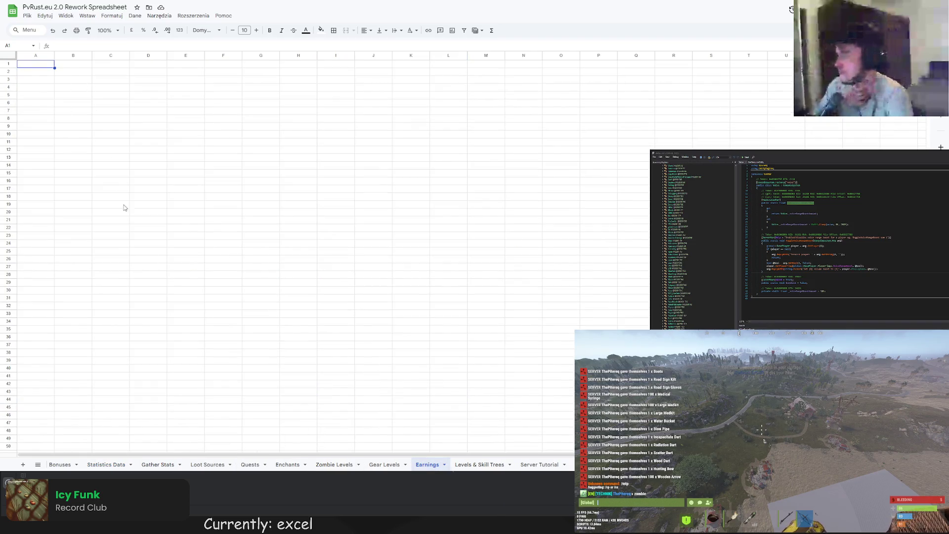
{"action": "scroll", "coordinate": [181, 468], "scroll_direction": "up", "scroll_amount": 2}
{"action": "scroll", "coordinate": [181, 467], "scroll_direction": "up", "scroll_amount": 1}
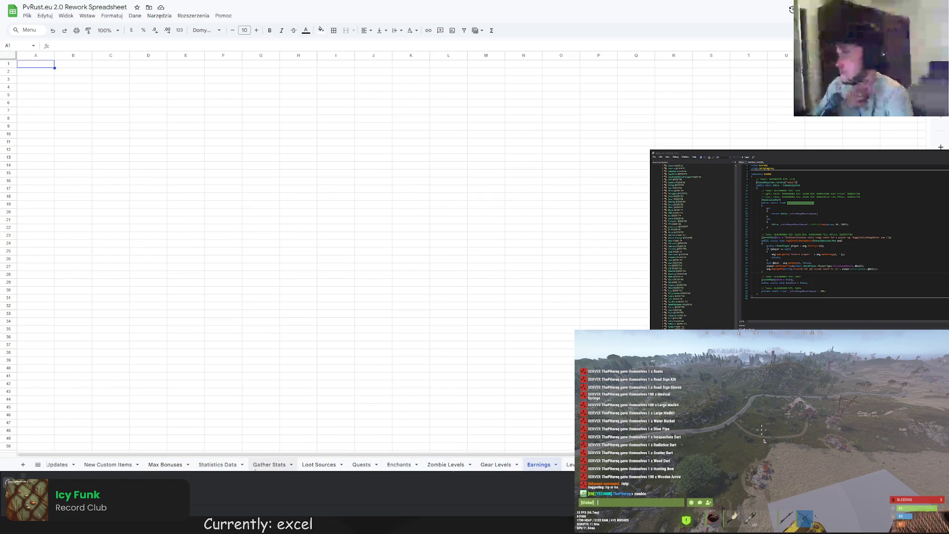
{"action": "left_click", "coordinate": [263, 465]}
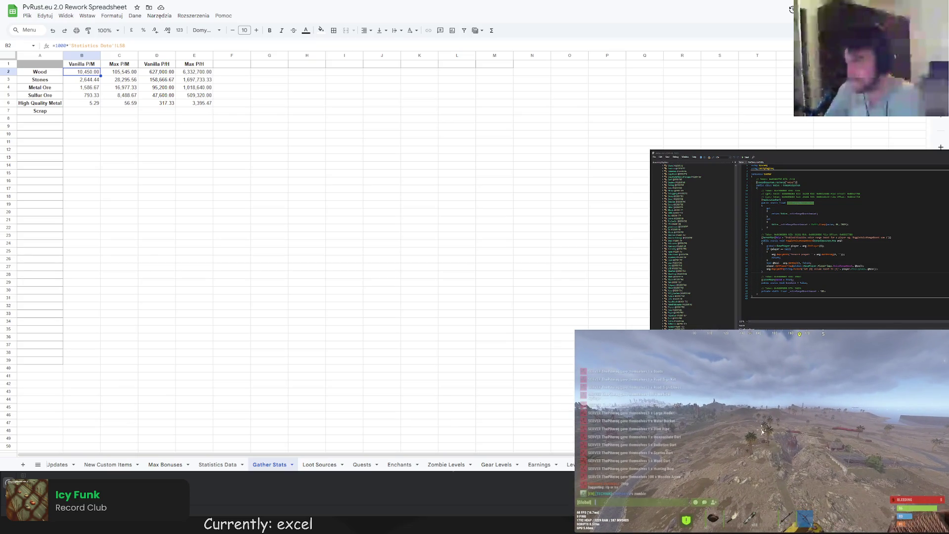
{"action": "left_click", "coordinate": [231, 282]}
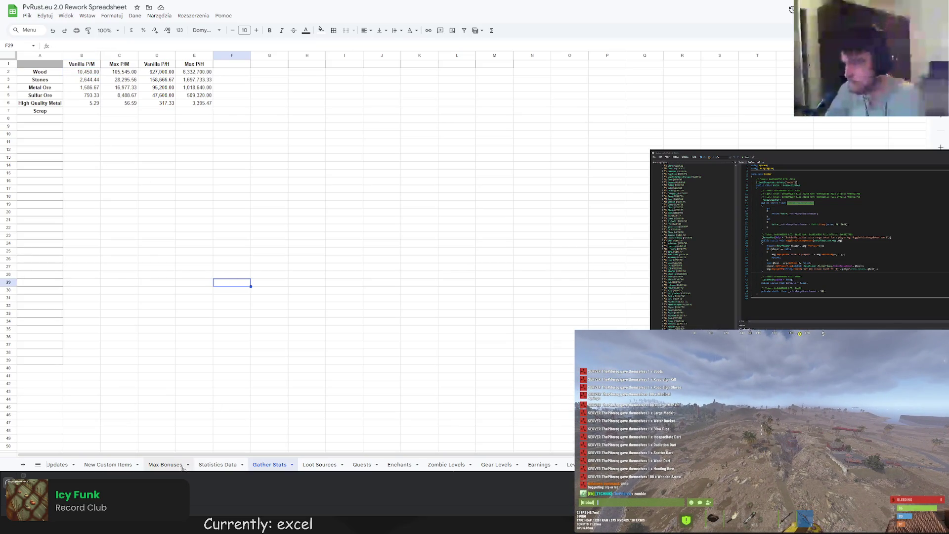
{"action": "left_click", "coordinate": [217, 464]}
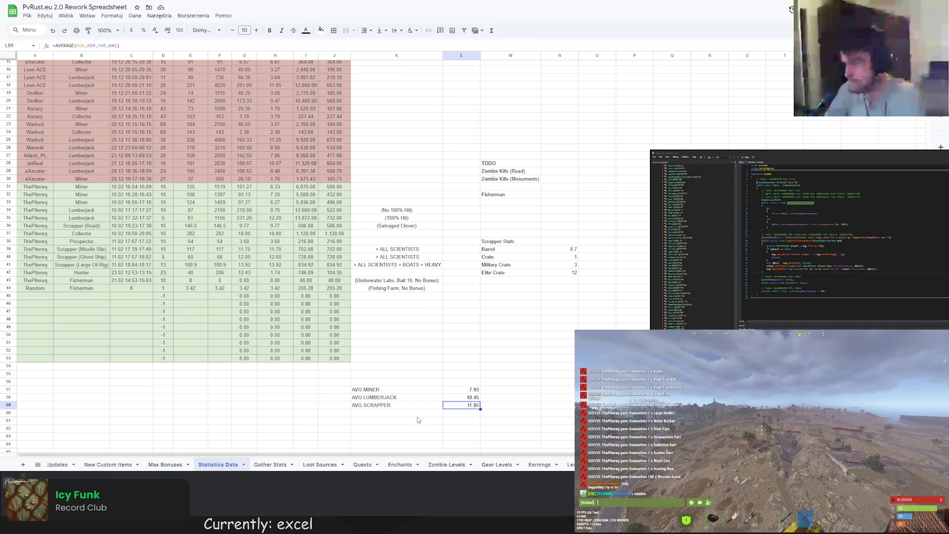
- Add the AVG SCRAPPER SCRAP label in K60, then check the Missile Silo row's formula
{"action": "double_click", "coordinate": [418, 415]}
{"action": "type", "text": "AVG"}
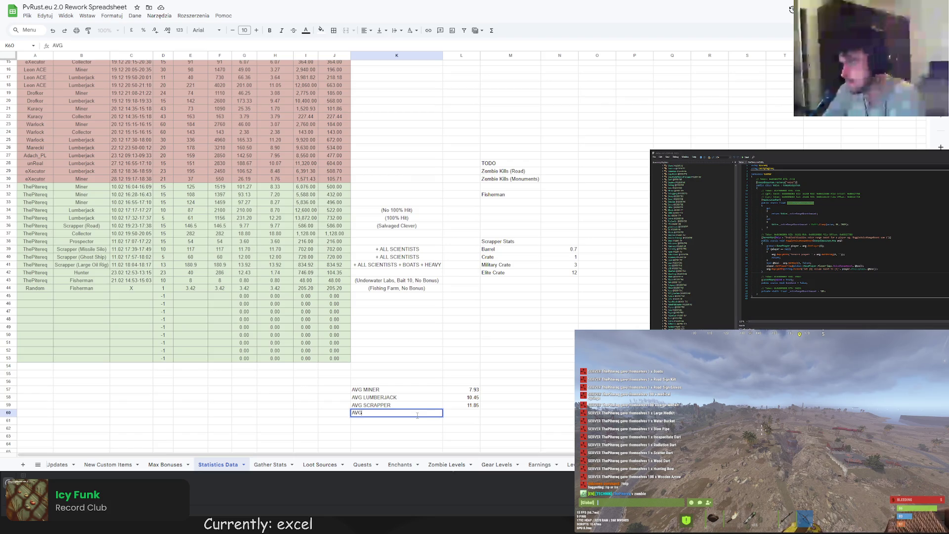
{"action": "type", "text": "SCRAPPER S"}
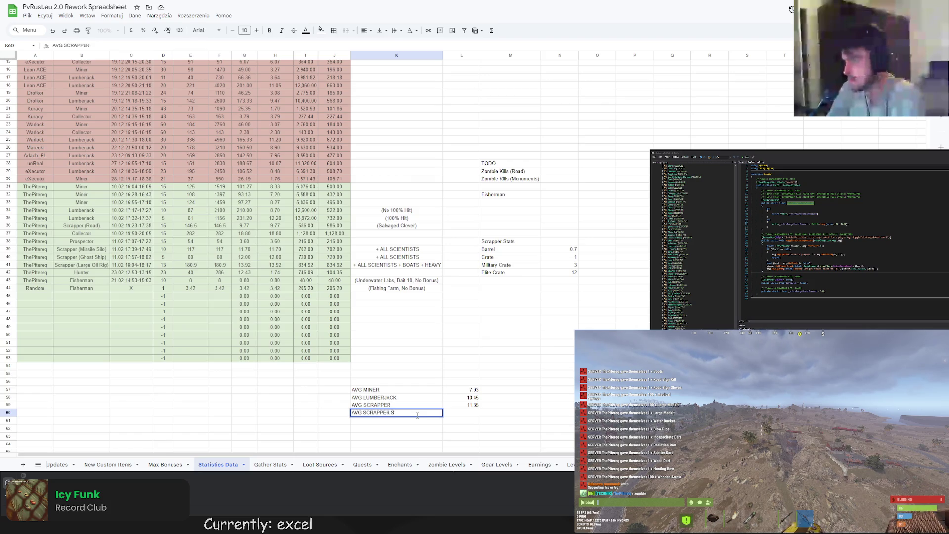
{"action": "type", "text": "CRE"}
{"action": "key", "text": "Return"}
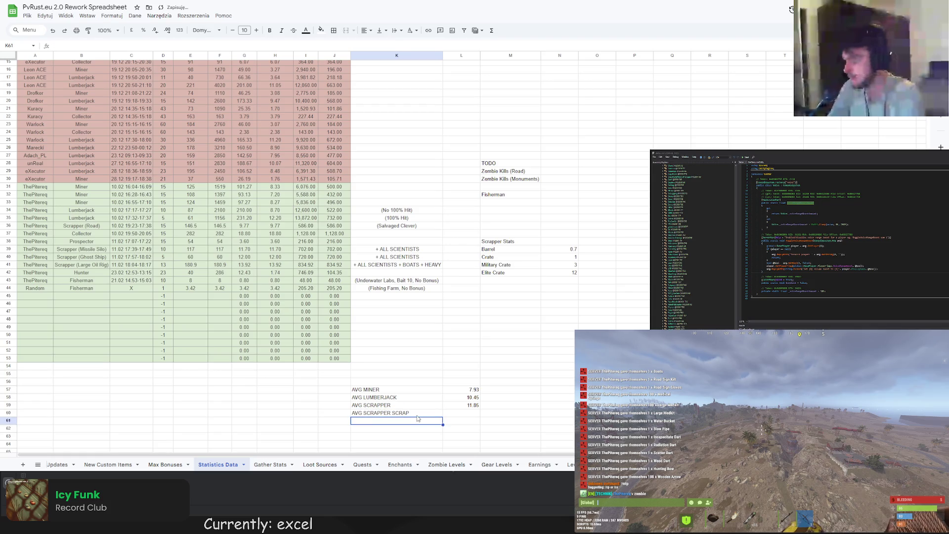
{"action": "left_click", "coordinate": [190, 248]}
{"action": "key", "text": "Left"}
{"action": "key", "text": "Left"}
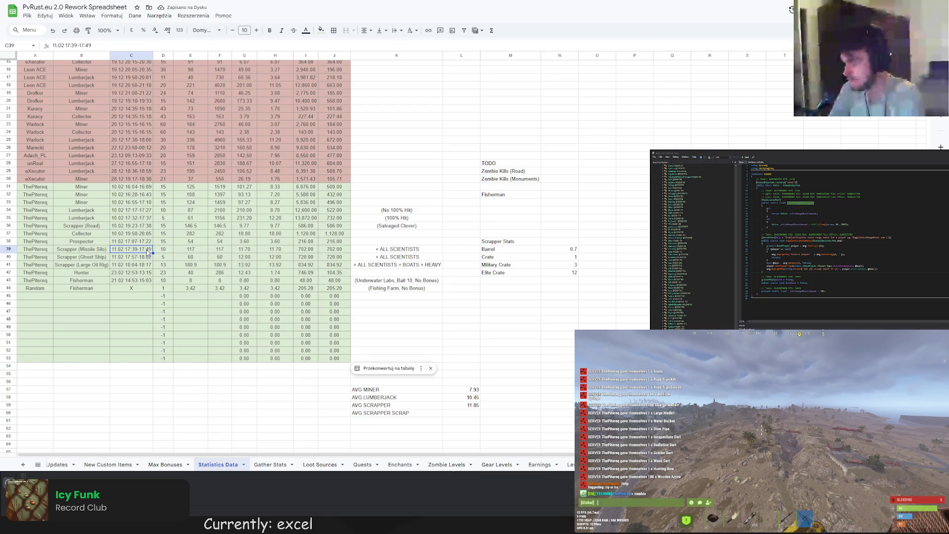
{"action": "left_click", "coordinate": [178, 253]}
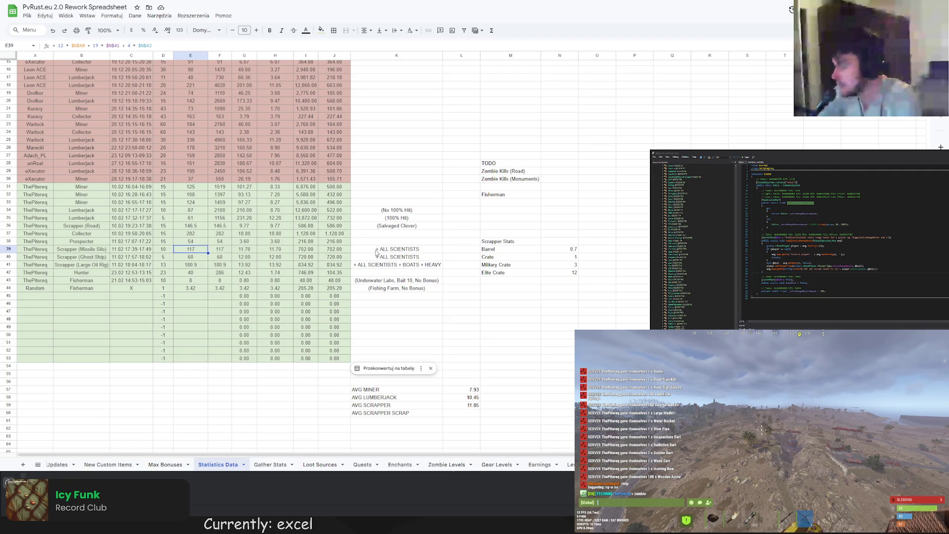
- Copy the three ALL SCIENTISTS notes from column K into L39:L41 and autofit column L
{"action": "left_click", "coordinate": [451, 253]}
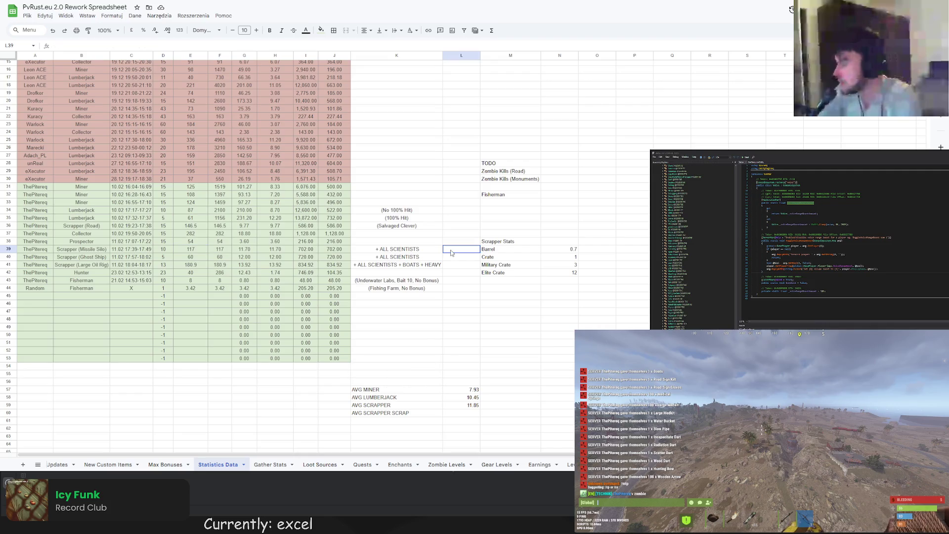
{"action": "left_click_drag", "start_coordinate": [421, 250], "coordinate": [410, 269]}
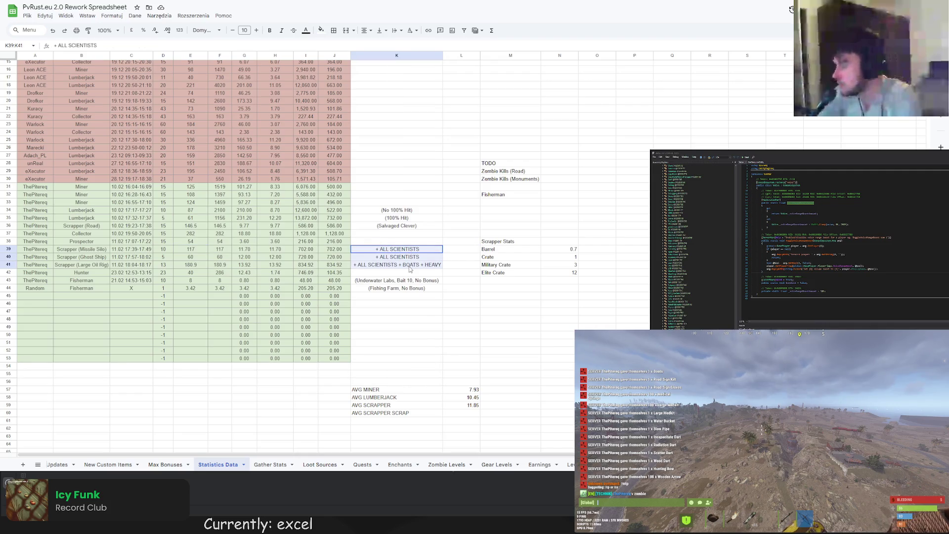
{"action": "left_click", "coordinate": [401, 226]}
{"action": "left_click", "coordinate": [458, 227]}
{"action": "key", "text": "ctrl+v"}
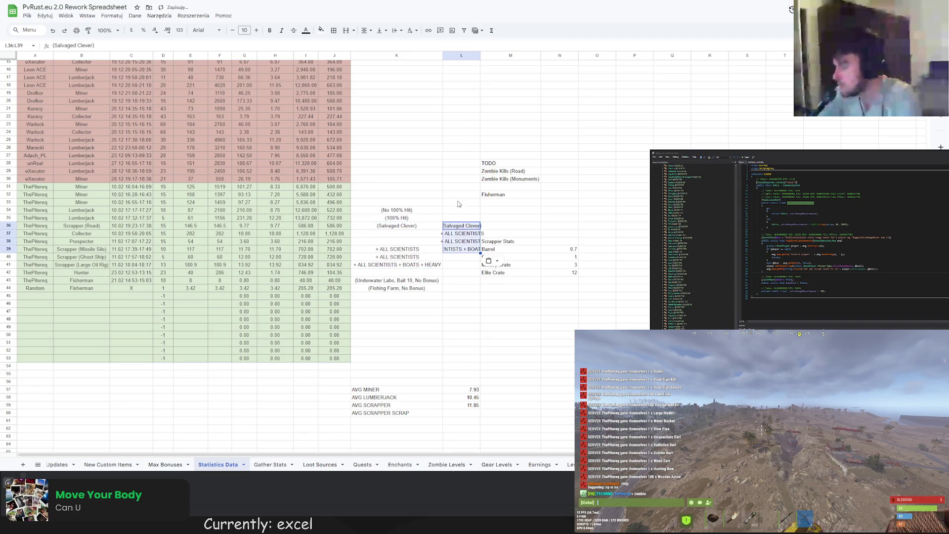
{"action": "key", "text": "ctrl+z"}
{"action": "left_click", "coordinate": [412, 252]}
{"action": "left_click_drag", "start_coordinate": [411, 253], "coordinate": [412, 266]}
{"action": "key", "text": "ctrl+c"}
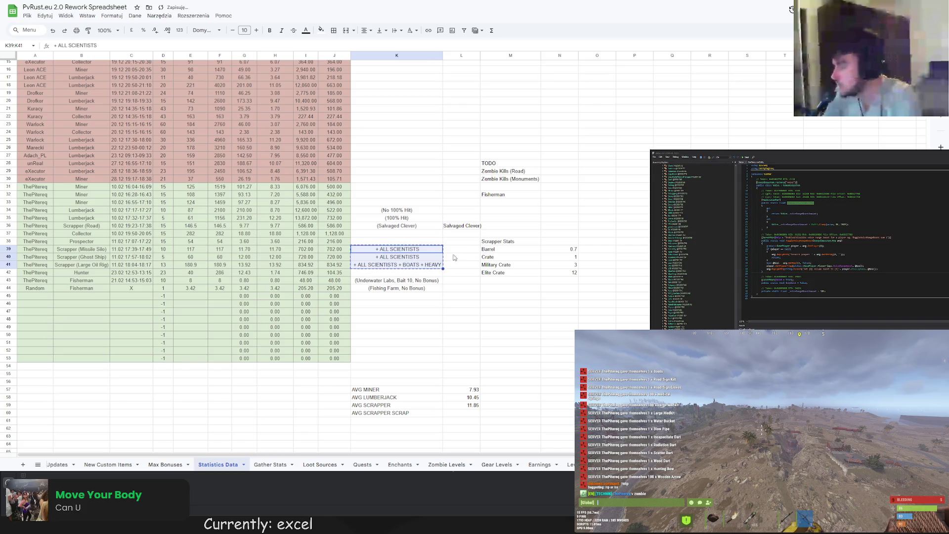
{"action": "left_click", "coordinate": [459, 249]}
{"action": "key", "text": "ctrl+v"}
{"action": "double_click", "coordinate": [480, 56]}
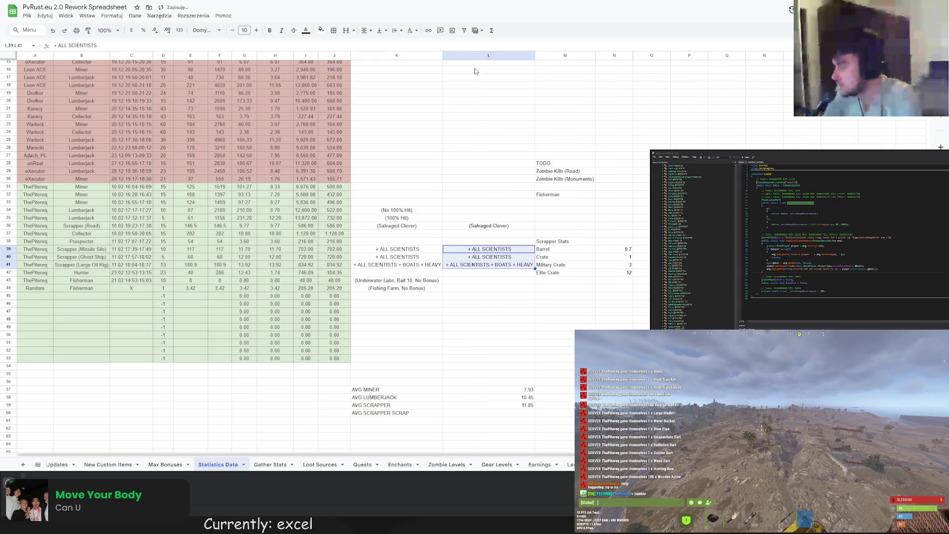
- Clear the old (Salvaged Clever) note in K36 and the scientist notes in K39:K41
{"action": "scroll", "coordinate": [484, 219], "scroll_direction": "up", "scroll_amount": 3}
{"action": "scroll", "coordinate": [483, 219], "scroll_direction": "down", "scroll_amount": 3}
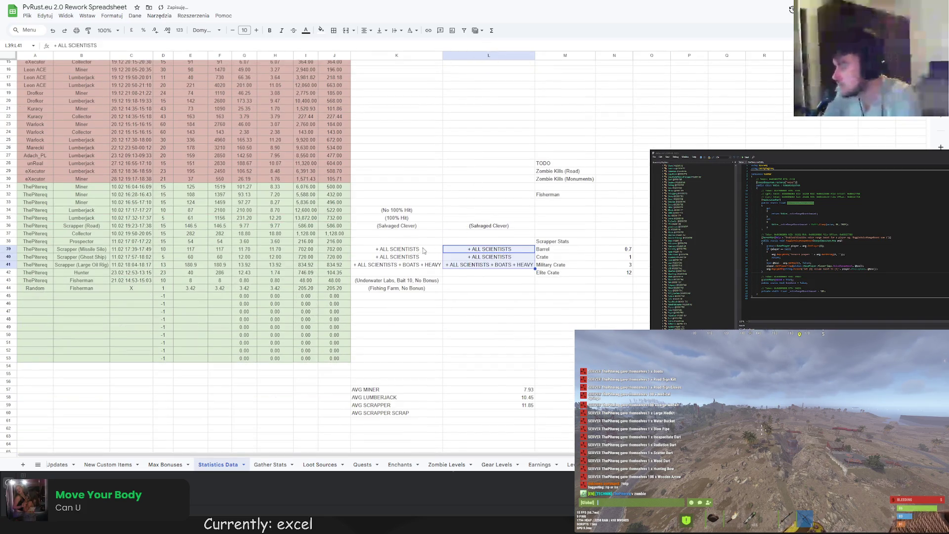
{"action": "left_click", "coordinate": [410, 231]}
{"action": "left_click", "coordinate": [410, 227]}
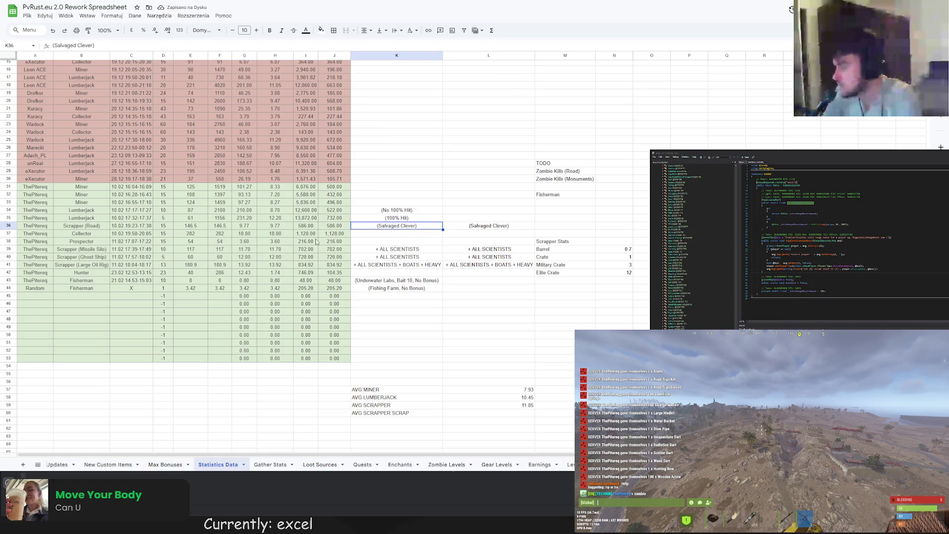
{"action": "key", "text": "Delete"}
{"action": "left_click_drag", "start_coordinate": [395, 249], "coordinate": [396, 265]}
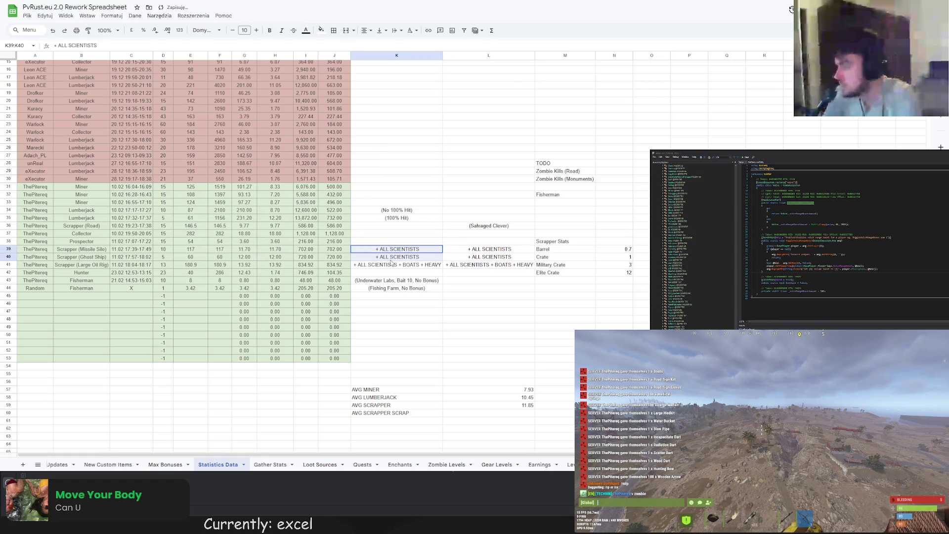
{"action": "key", "text": "Delete"}
{"action": "left_click", "coordinate": [389, 227]}
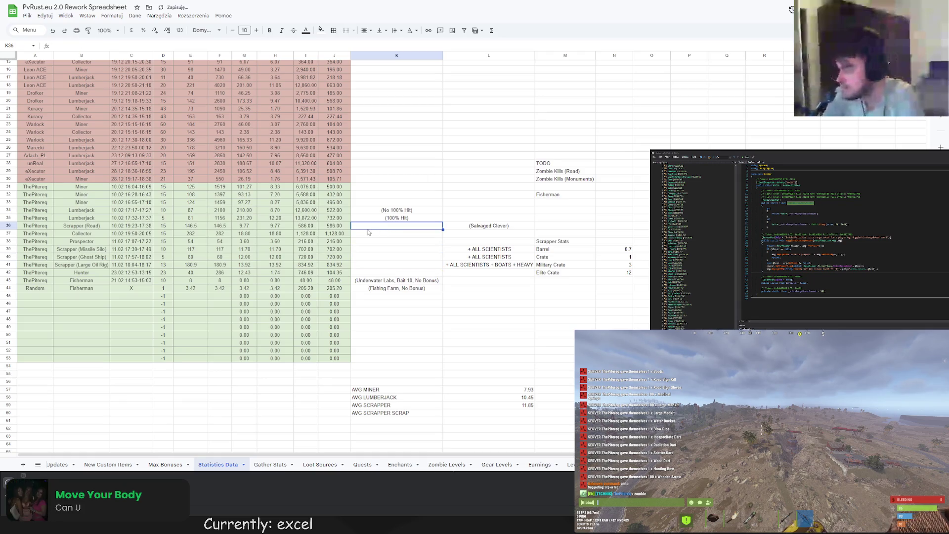
- Add the headings Points in N38 and Scrap in O38
{"action": "left_click", "coordinate": [621, 241]}
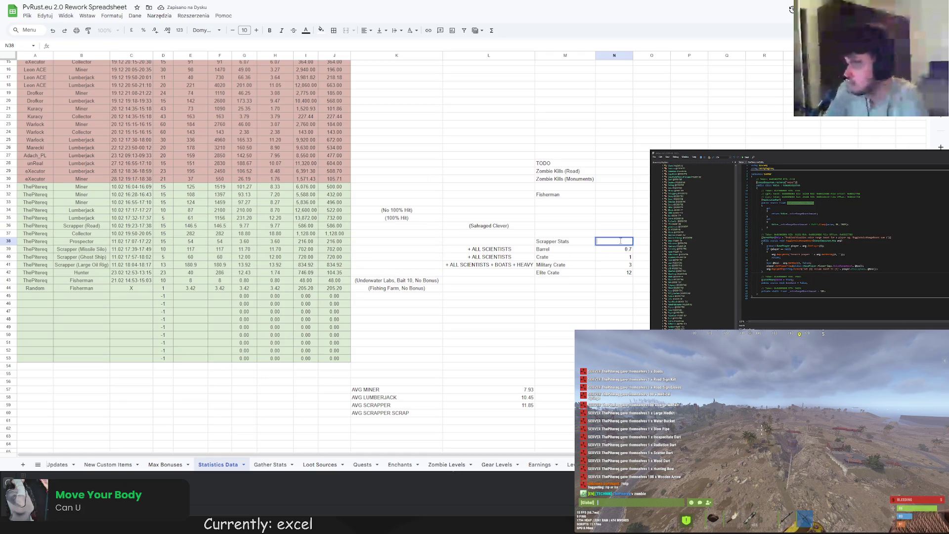
{"action": "type", "text": "Points"}
{"action": "key", "text": "Return"}
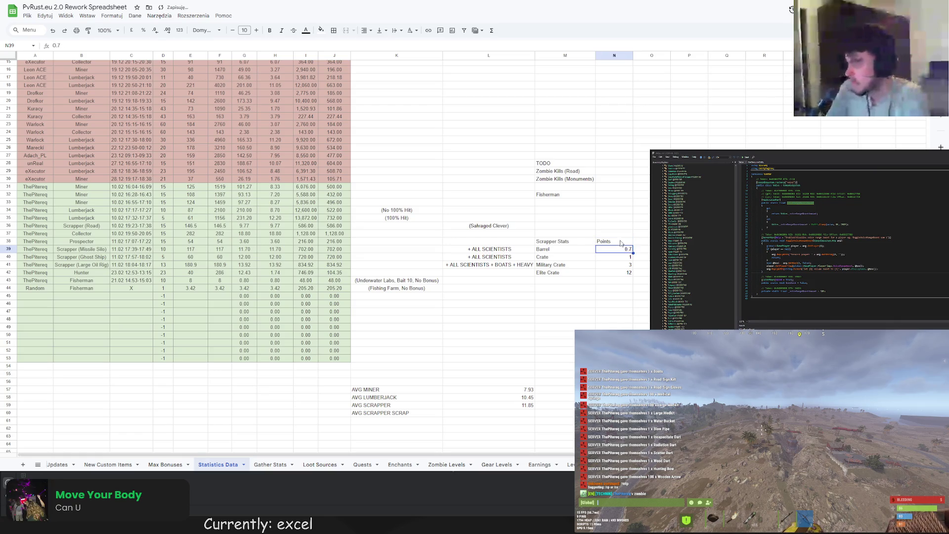
{"action": "left_click", "coordinate": [642, 241]}
{"action": "type", "text": "Scrap"}
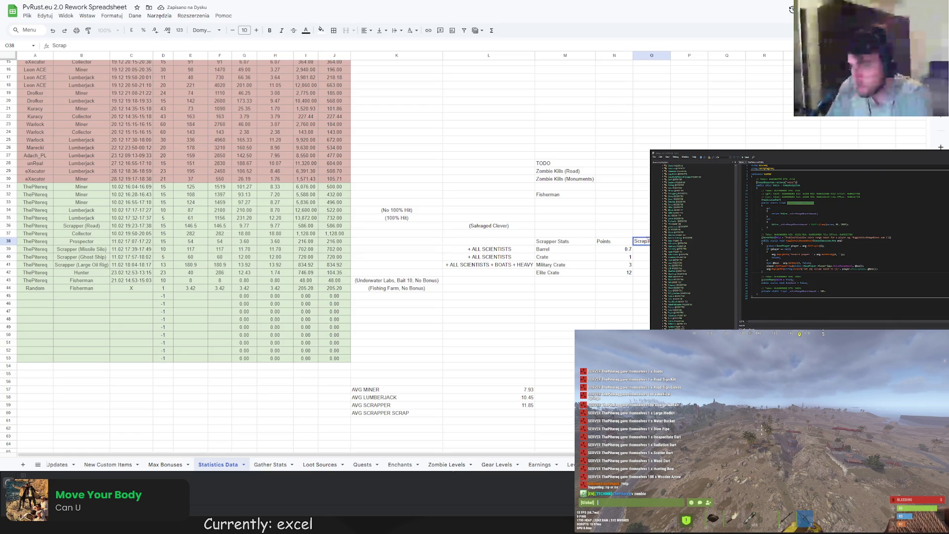
{"action": "type", "text": " I"}
{"action": "key", "text": "Return"}
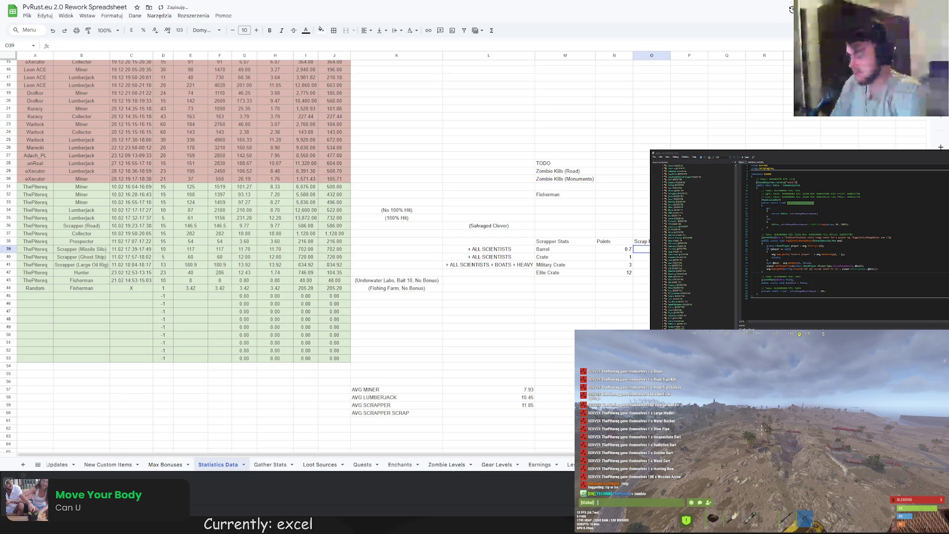